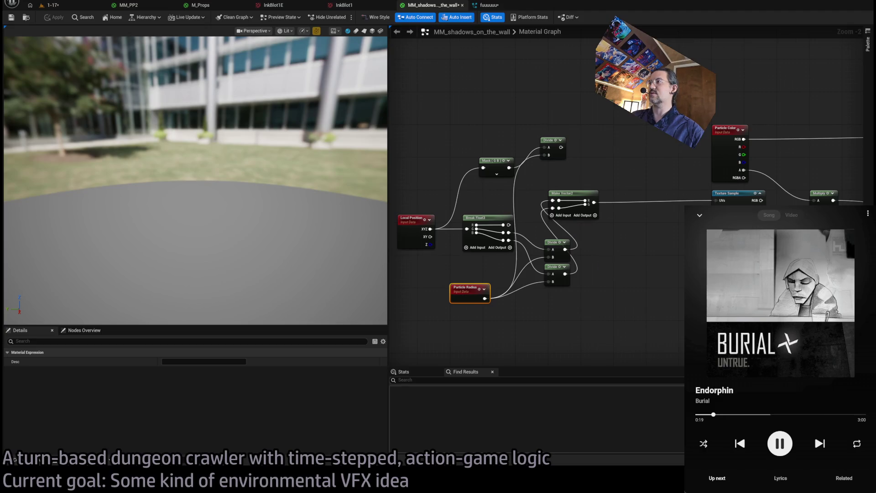
Step: Move the top Divide node and wire it into the Texture Sample's UVs
scroll(593, 243, up, 1)
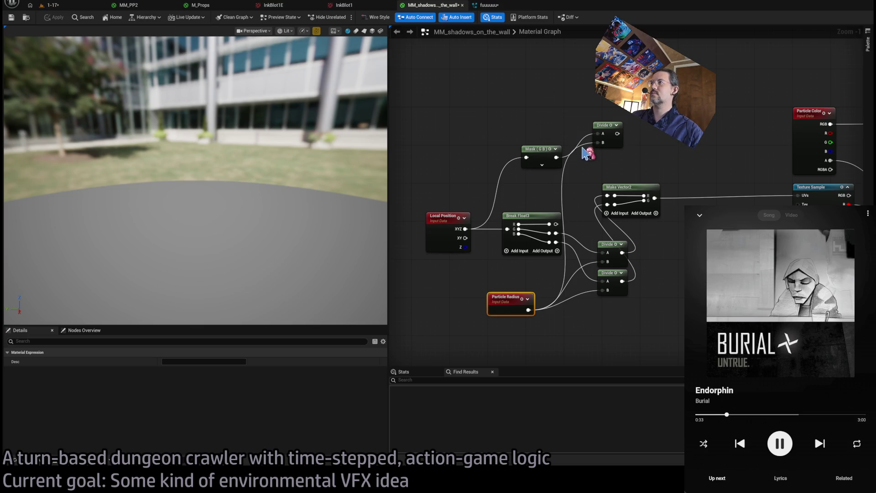
mouse_move(604, 134)
mouse_down()
mouse_move(614, 158)
mouse_move(799, 195)
mouse_up()
click(59, 5)
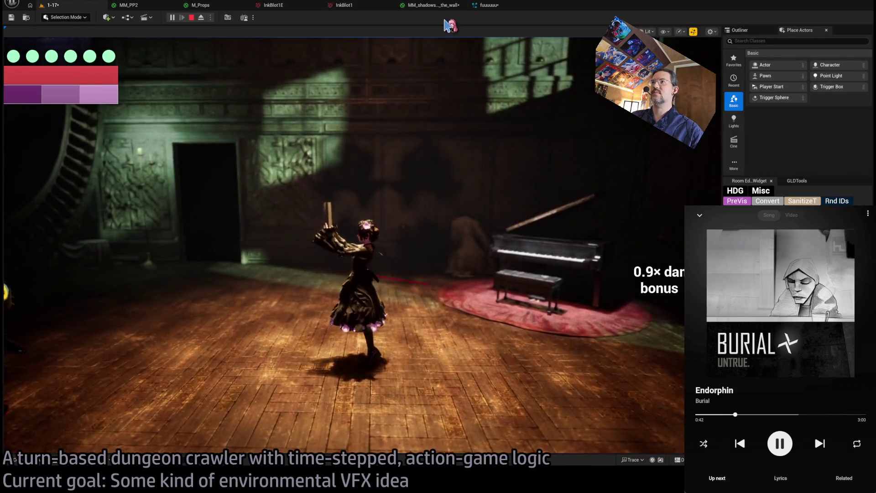
click(431, 5)
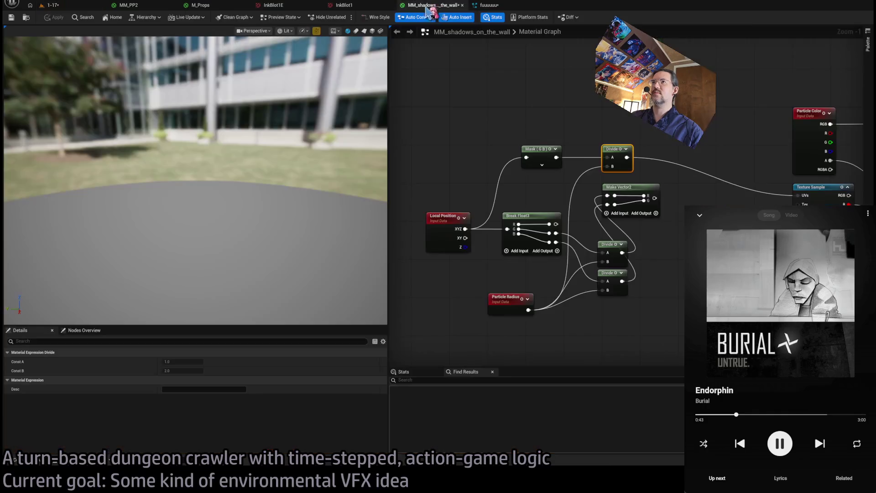
Step: Preview the wall effect in the running level, then select Break Float3, Make Vector2 and Divide
click(53, 8)
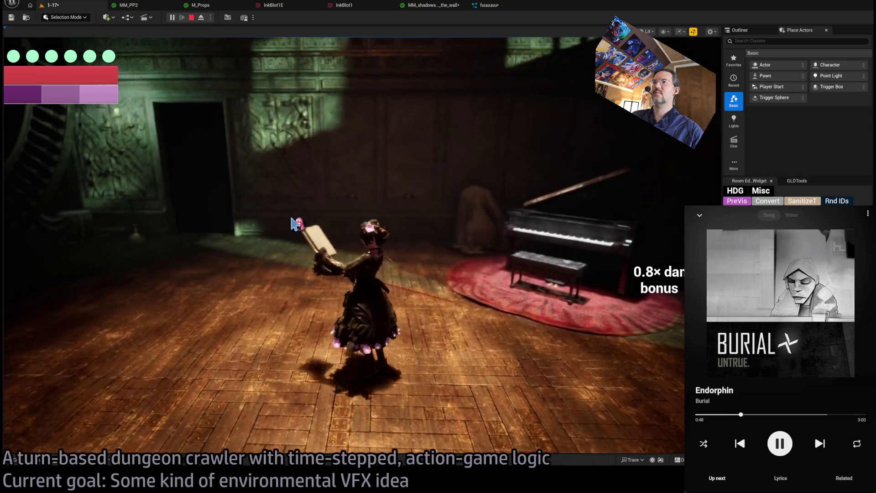
click(292, 223)
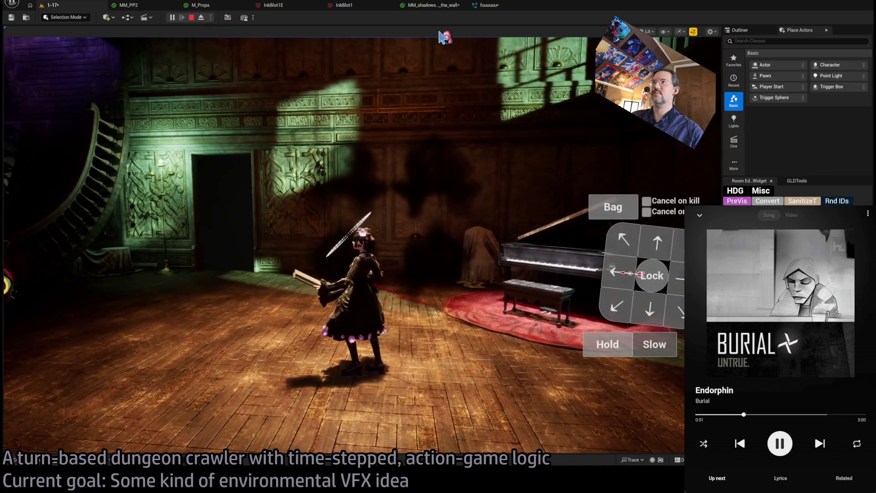
click(432, 5)
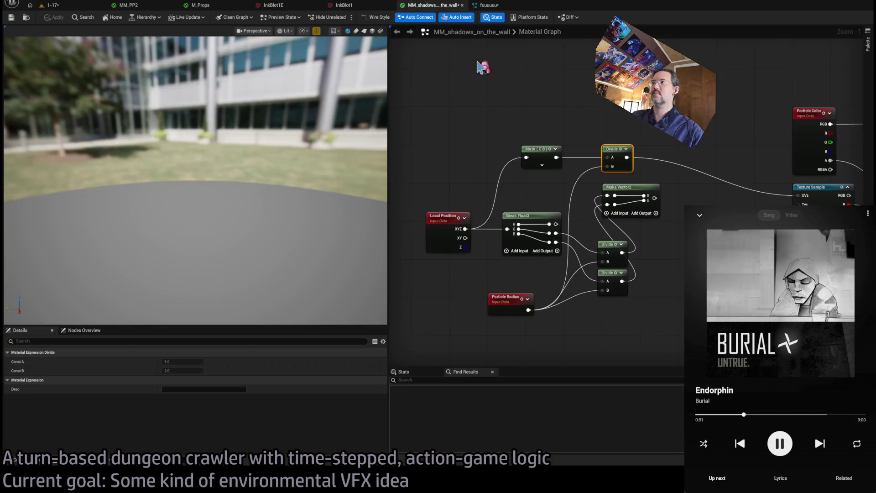
mouse_move(714, 199)
mouse_down()
mouse_move(558, 287)
mouse_move(502, 294)
mouse_up()
Step: Delete the selected nodes and line up Local Position, Mask, Divide and Particle Radius
key(Delete)
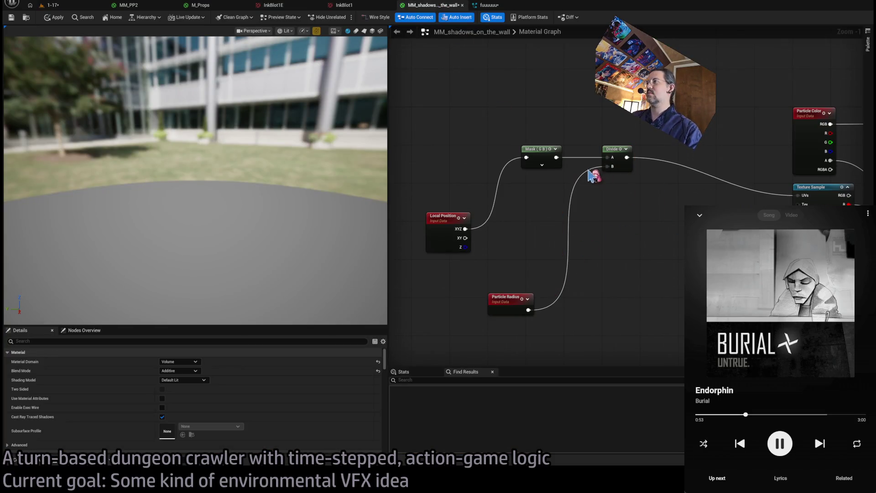
drag(542, 151, 515, 224)
drag(444, 214, 429, 185)
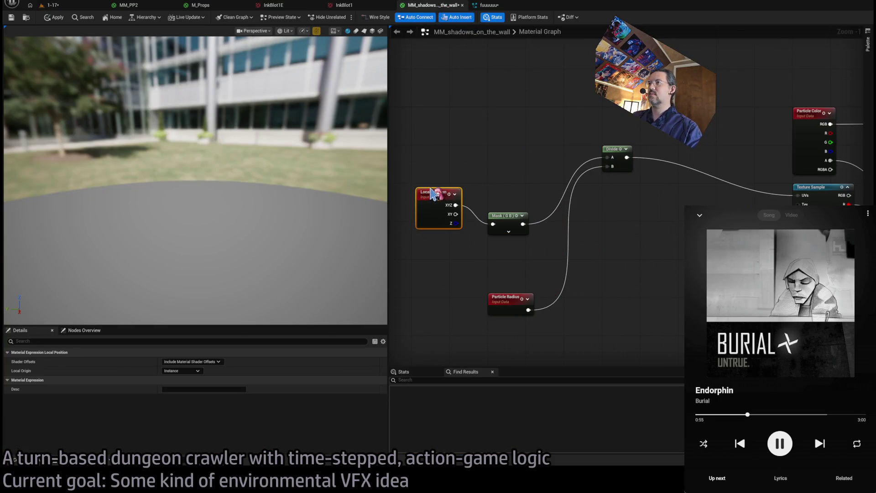
drag(500, 215, 500, 187)
drag(602, 155, 564, 193)
drag(508, 299, 429, 245)
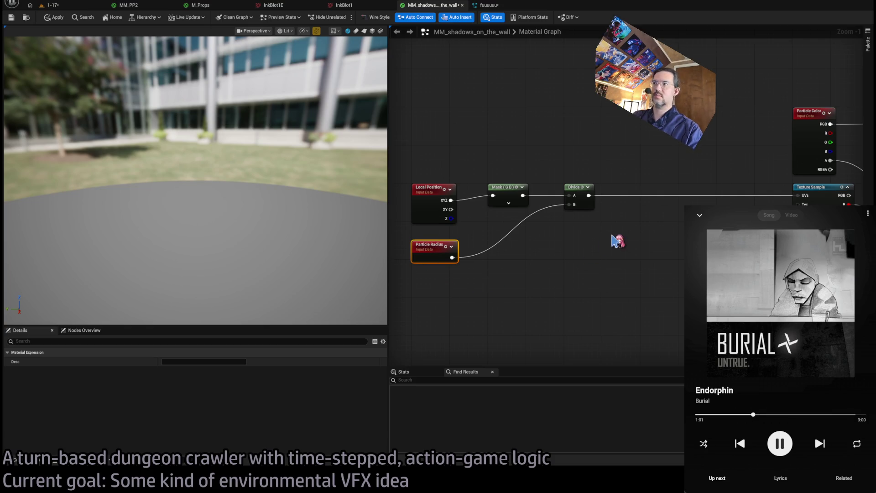
mouse_move(623, 231)
mouse_down()
mouse_move(593, 239)
mouse_move(603, 264)
mouse_up()
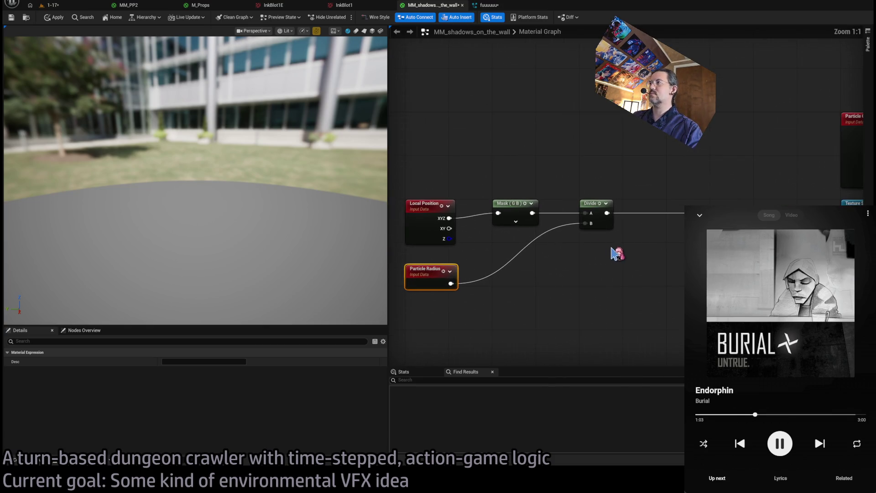
scroll(558, 267, up, 1)
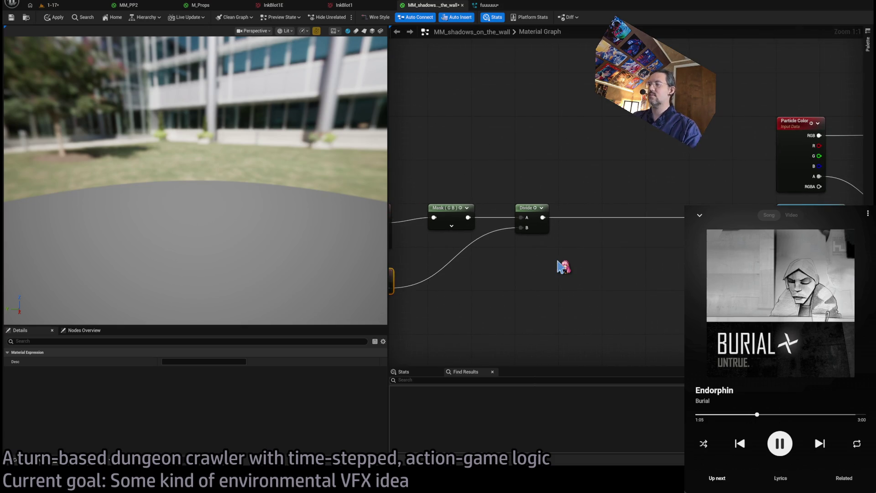
scroll(558, 258, down, 2)
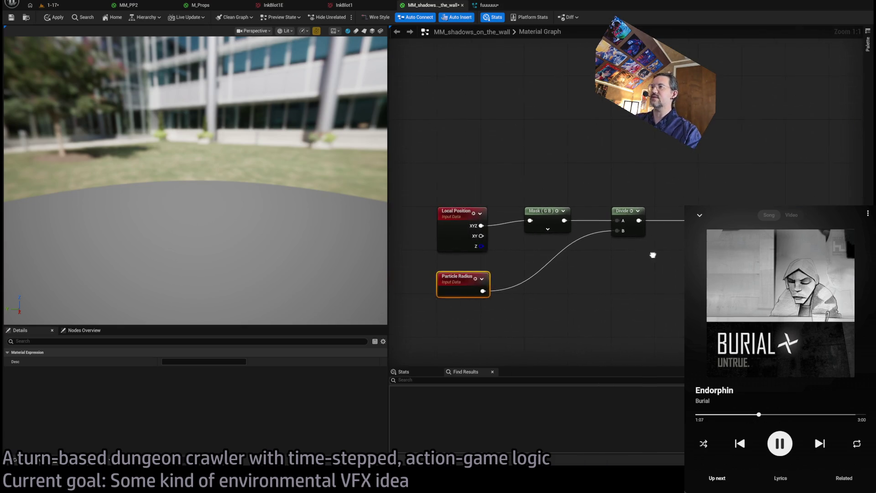
mouse_move(570, 260)
mouse_down()
mouse_move(661, 271)
mouse_move(588, 279)
mouse_up()
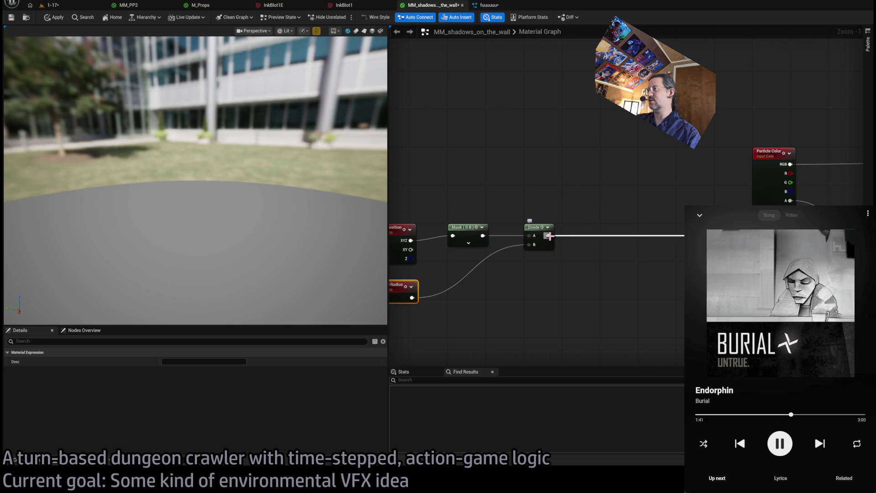
Step: Add the Divide output to a 0.5,0.5 Constant2Vector through a new Add node
mouse_move(550, 236)
mouse_down()
mouse_move(573, 256)
mouse_move(549, 242)
mouse_move(550, 229)
mouse_move(607, 221)
mouse_up()
click(583, 232)
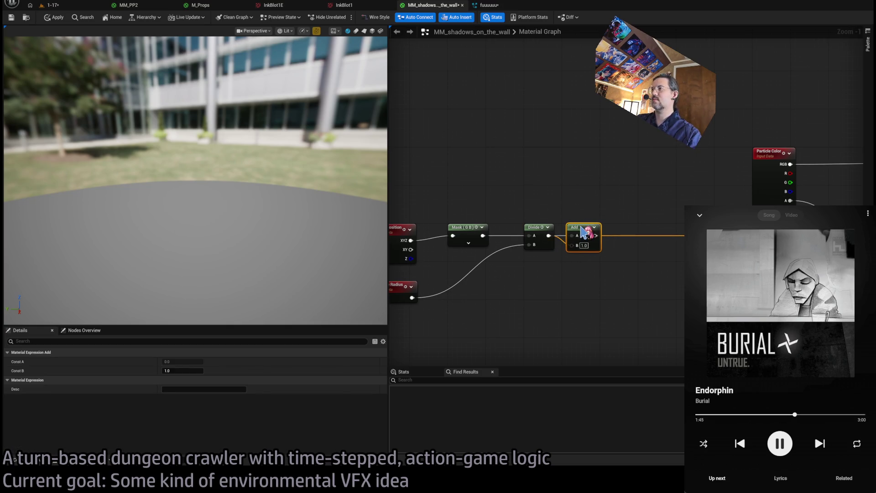
mouse_move(573, 246)
mouse_down()
mouse_move(561, 297)
mouse_move(546, 300)
mouse_up()
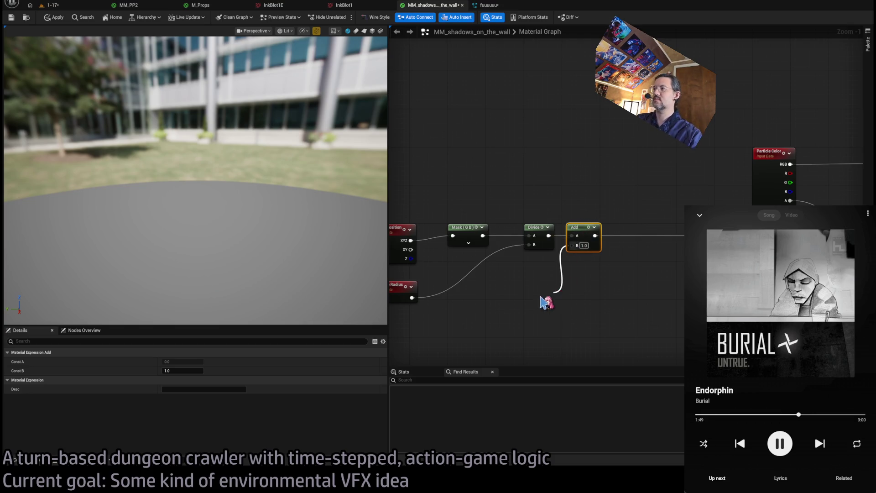
click(521, 300)
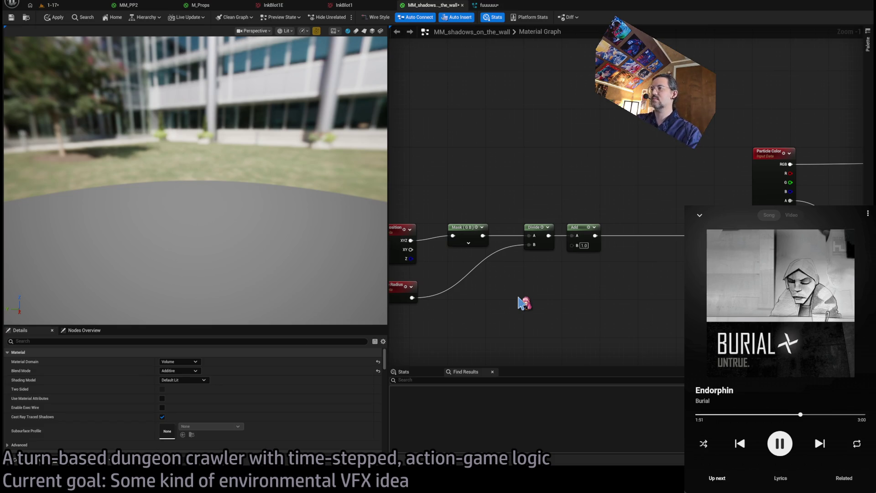
click(519, 299)
text(0.5)
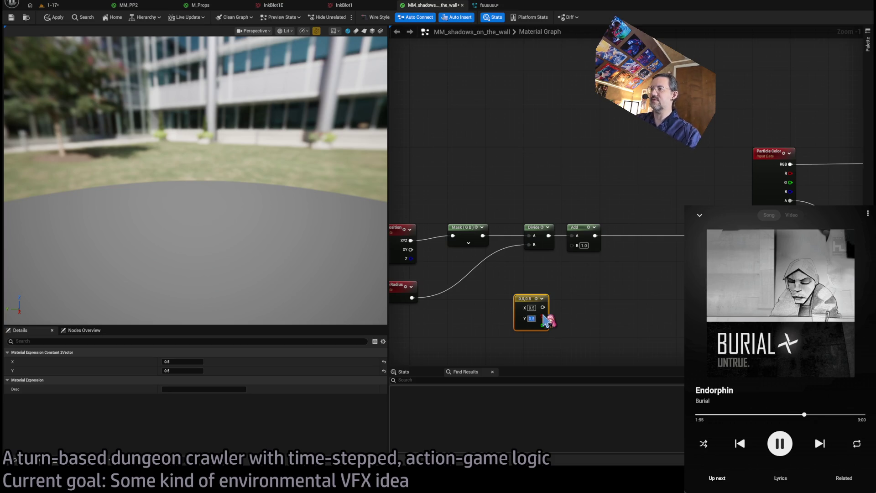
mouse_move(543, 307)
mouse_down()
mouse_move(579, 250)
mouse_move(572, 246)
mouse_up()
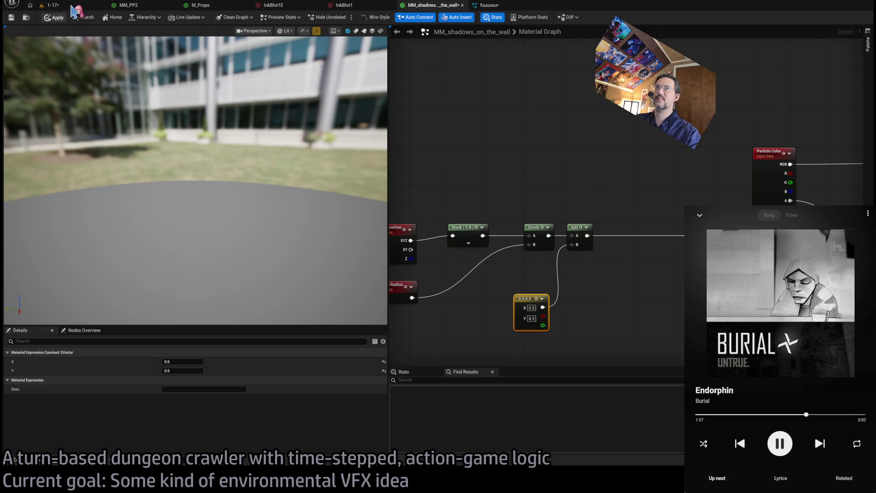
click(71, 7)
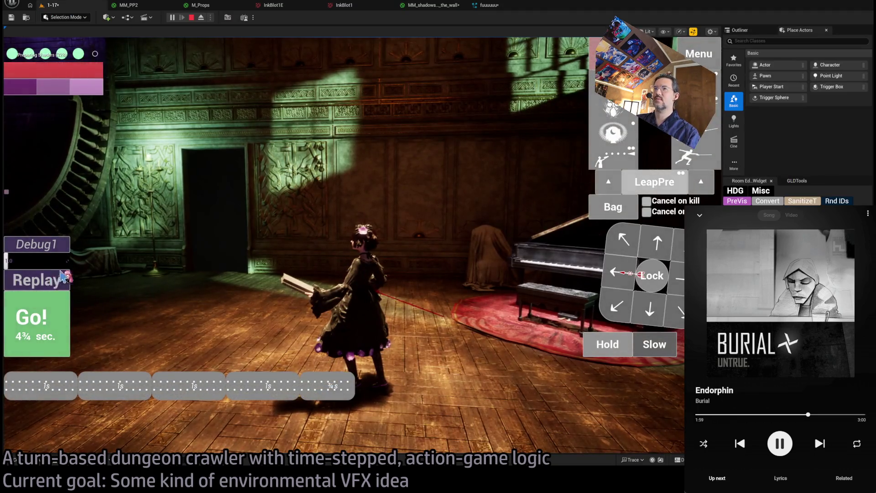
click(64, 278)
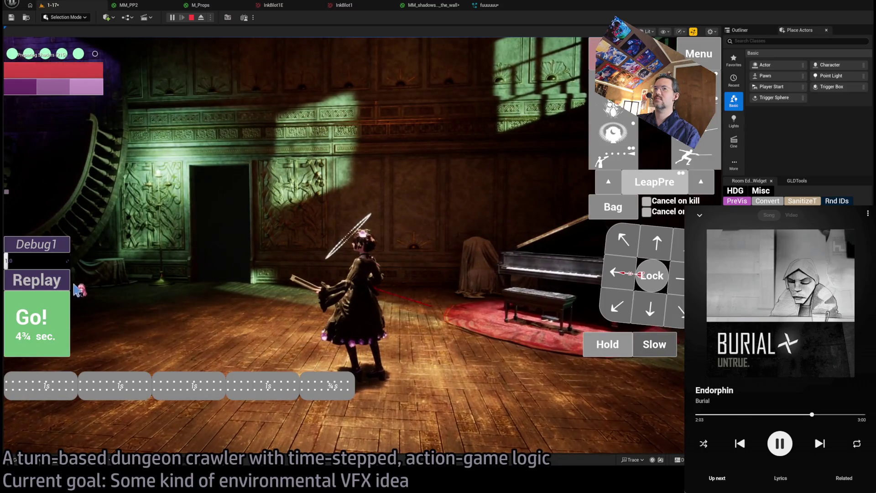
click(68, 283)
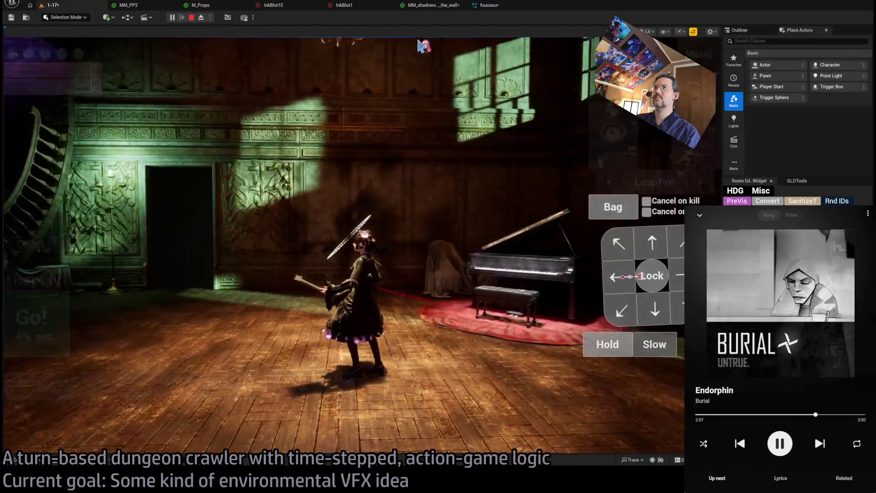
click(439, 8)
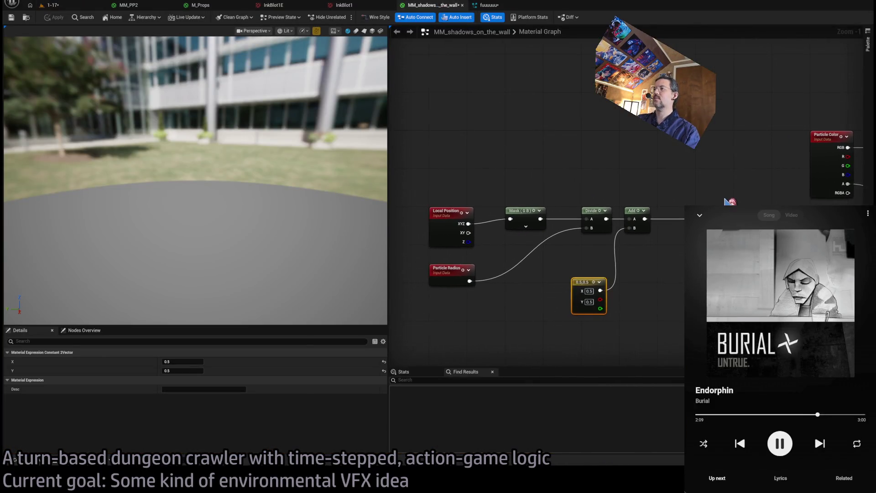
scroll(493, 257, down, 1)
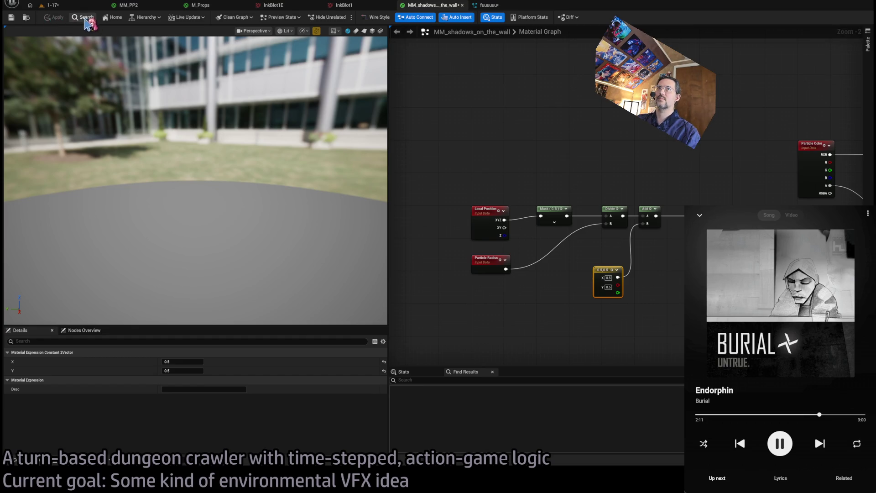
drag(758, 235, 657, 241)
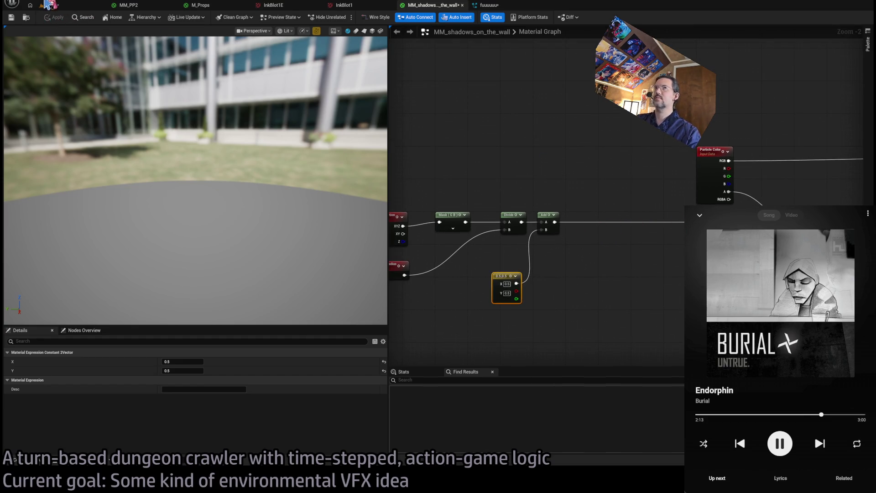
click(47, 3)
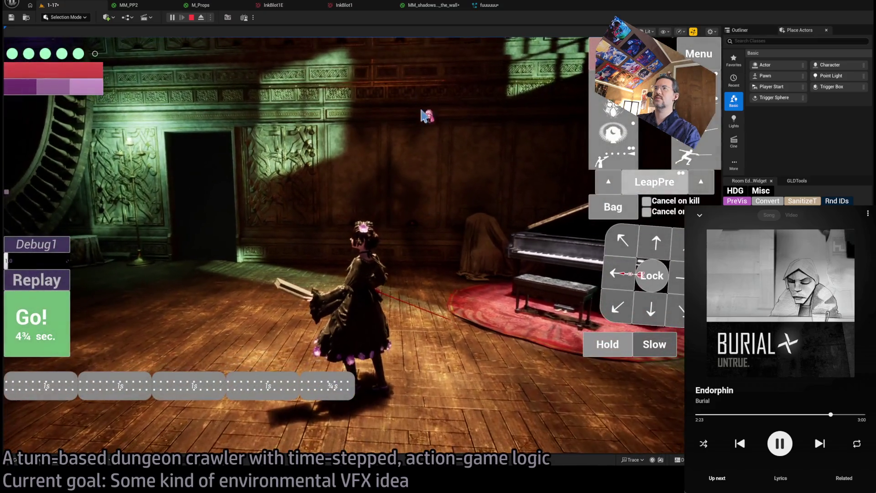
click(315, 5)
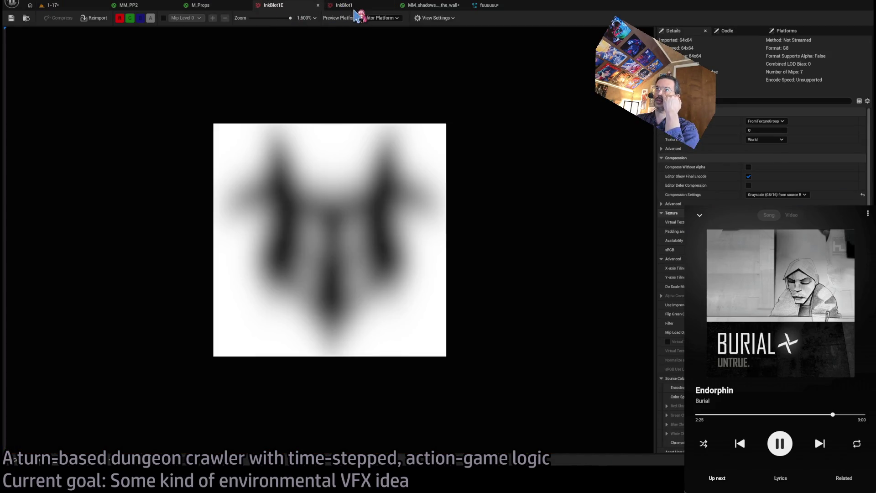
click(351, 6)
click(86, 6)
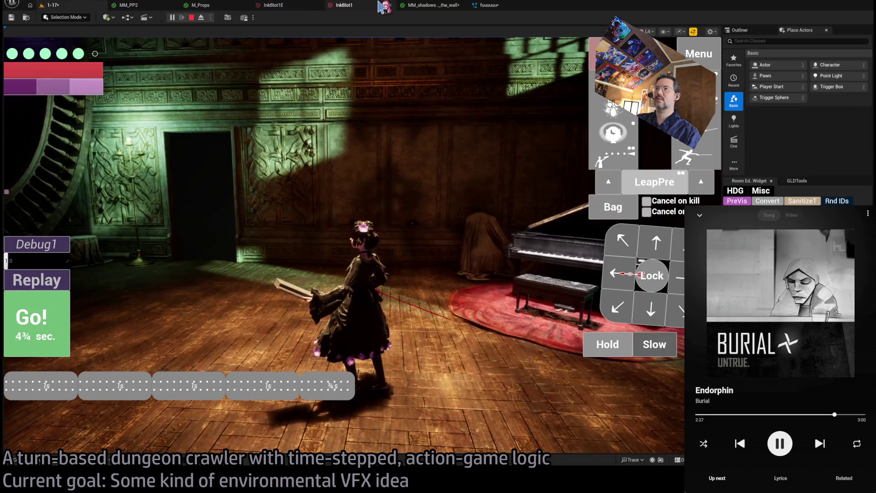
click(382, 122)
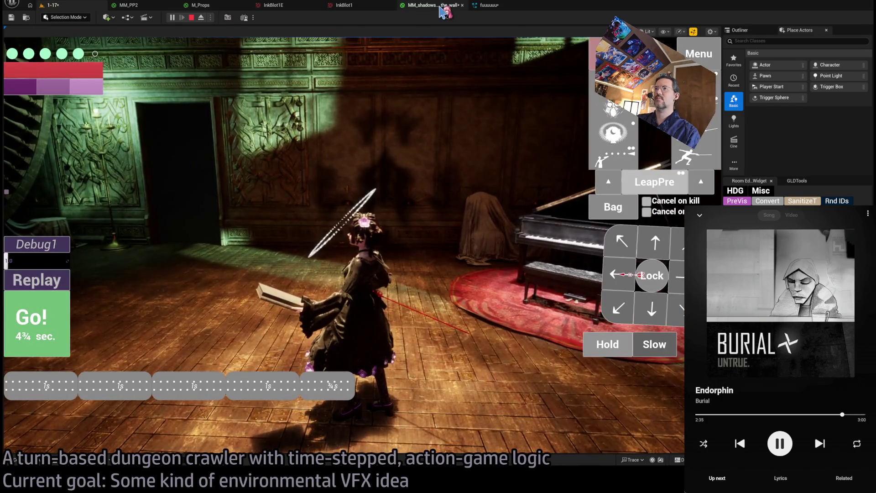
Step: Wire the Emissive Color input of MM_shadows_on_the_wall and restart the dungeon level
click(440, 6)
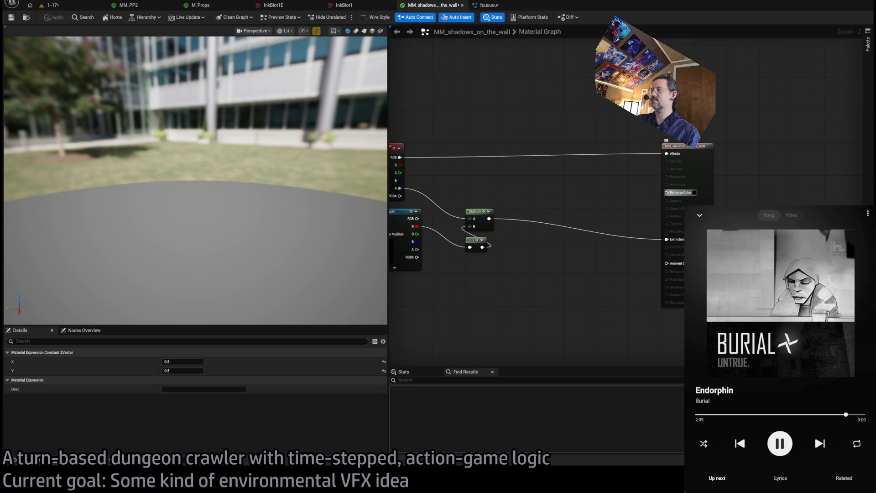
click(680, 193)
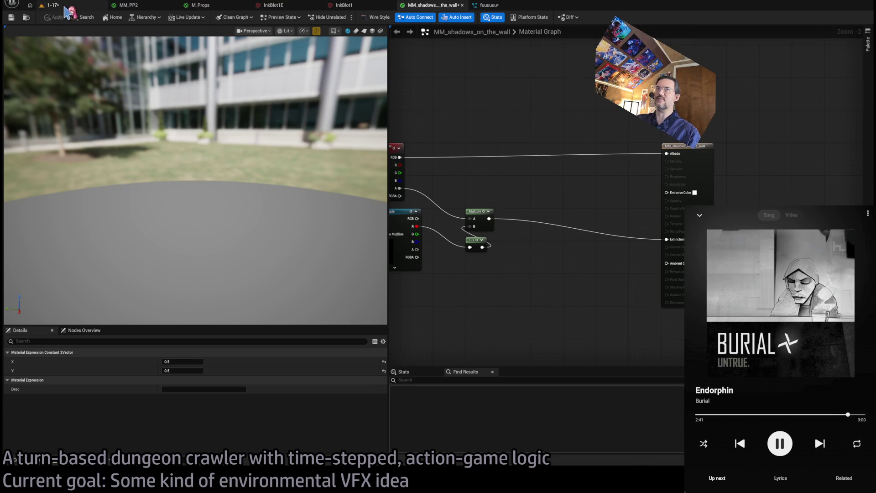
click(50, 5)
click(49, 289)
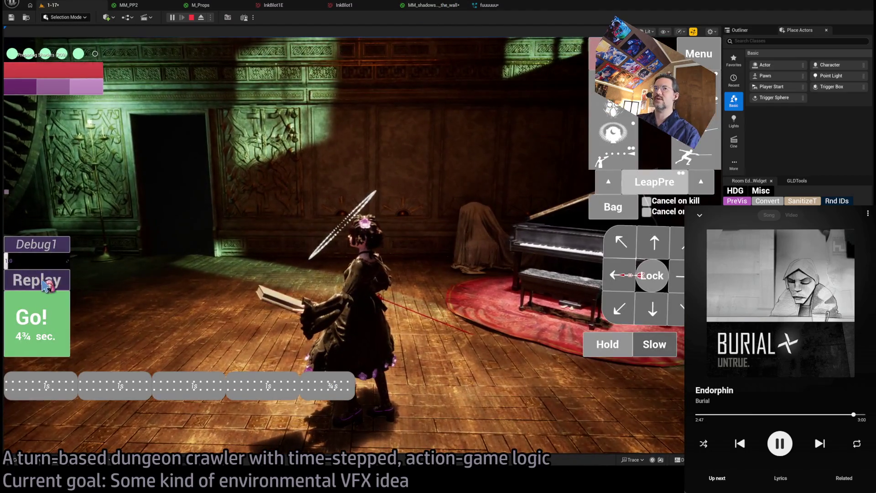
Step: Replay the level to see the bright disc on the wall, then enlarge the music player window
click(45, 285)
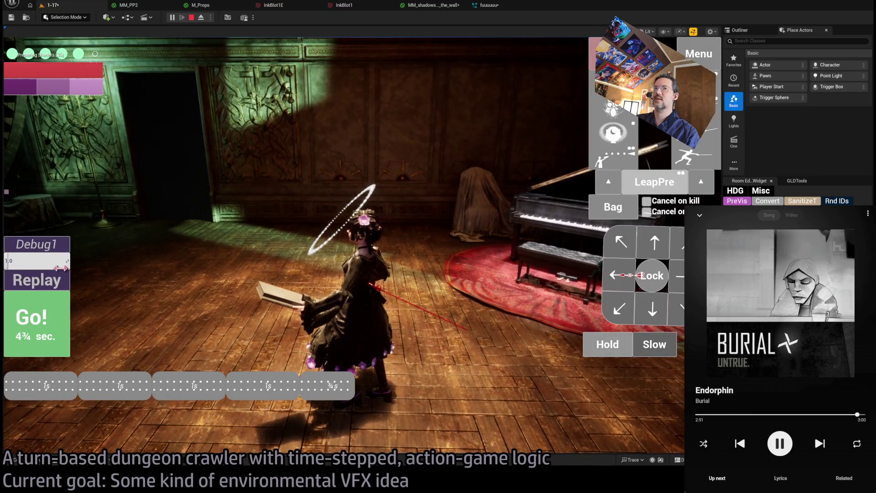
click(59, 279)
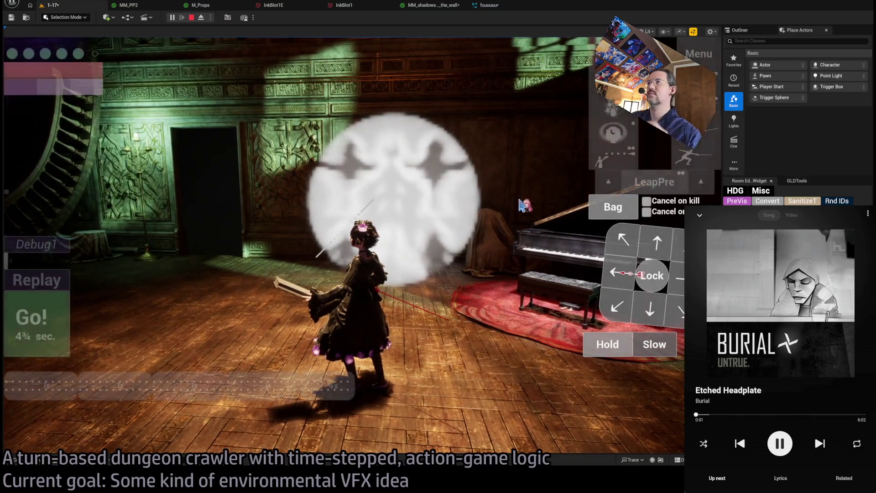
click(707, 63)
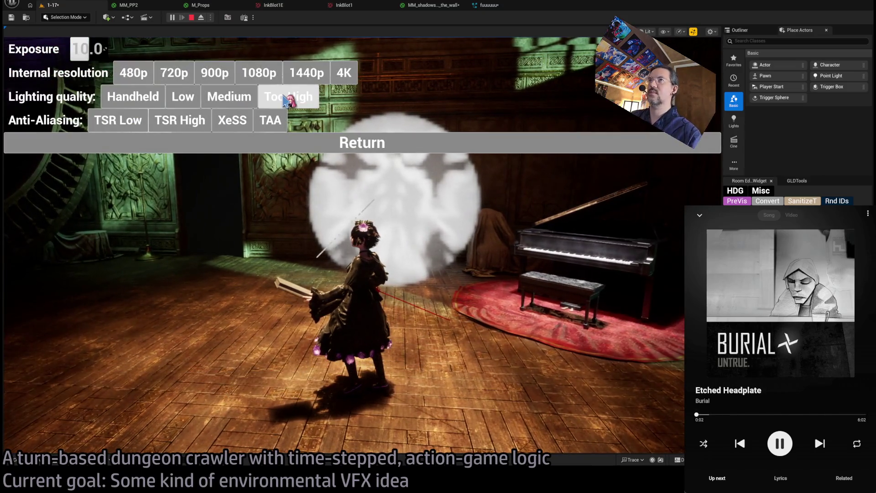
click(351, 143)
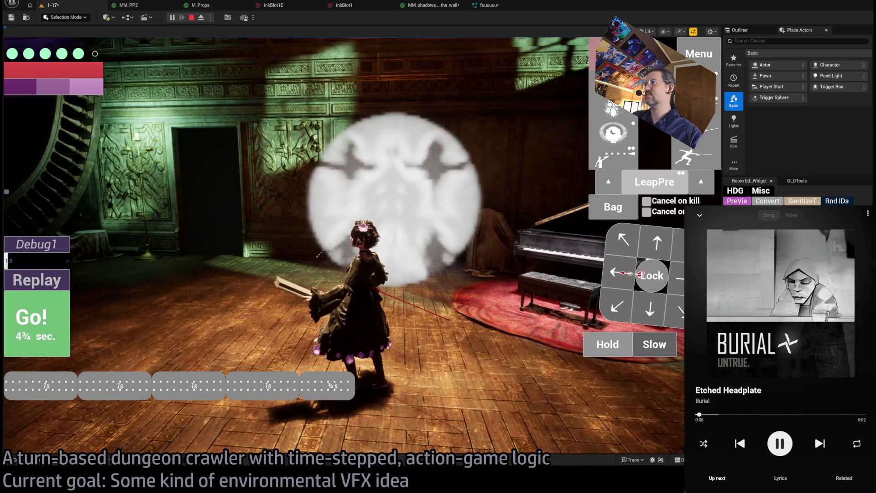
key(super+Down)
key(super+Up)
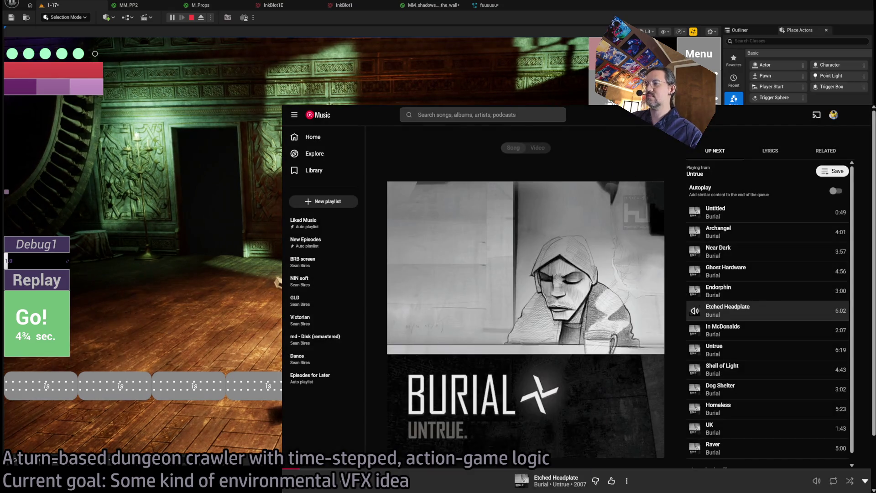
Step: Switch to the BRB break screen with the 'BRB screen' video playlist
key(F5)
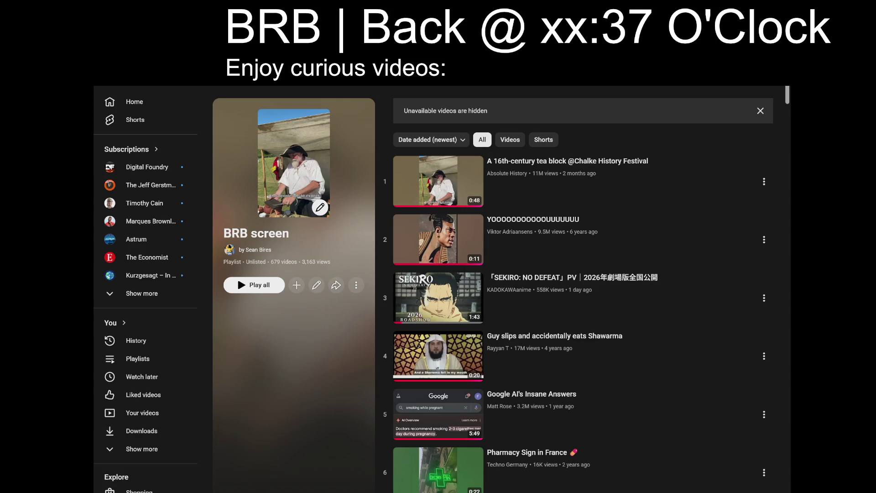
Step: Set the break banner to 'Back @ xx:55' and play the 16th-century tea block video
text(55)
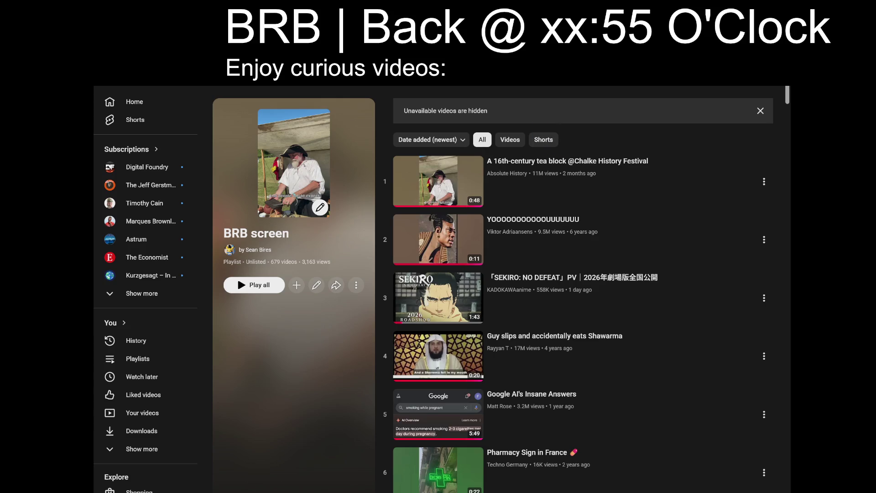
click(637, 187)
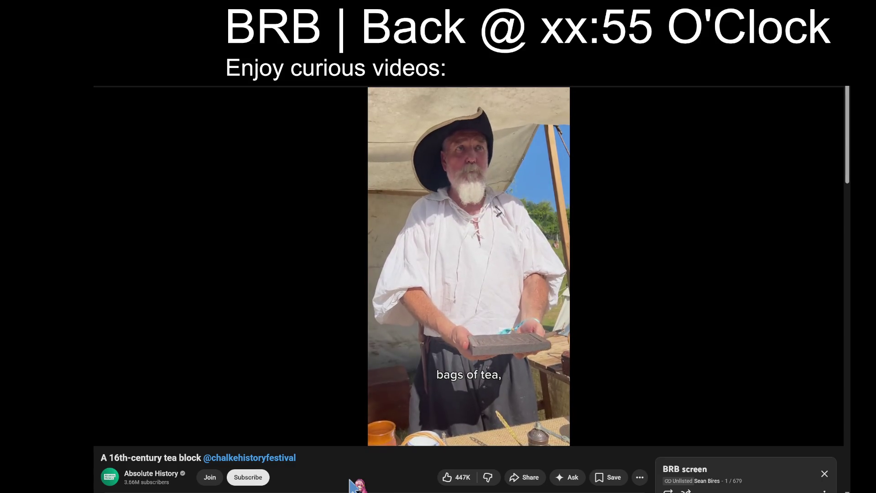
Step: Pause the tea block video, check the Home Assistant dashboard, and resume playback
click(366, 424)
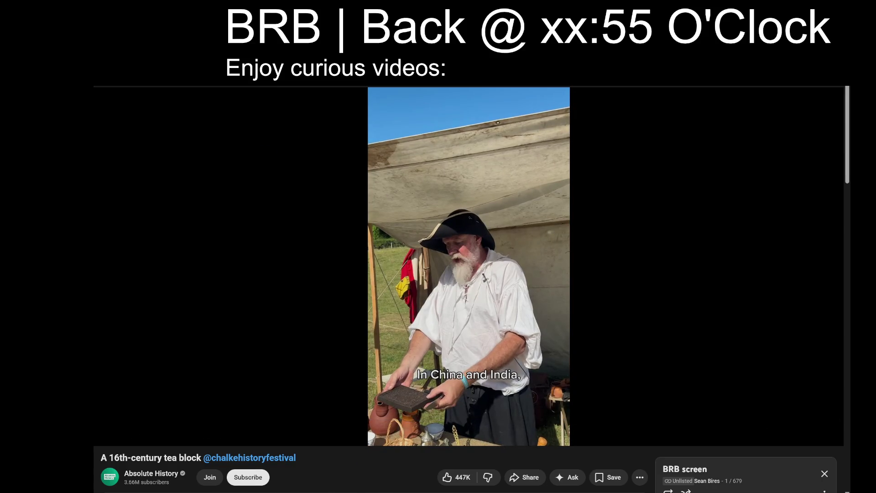
key(ctrl+Tab)
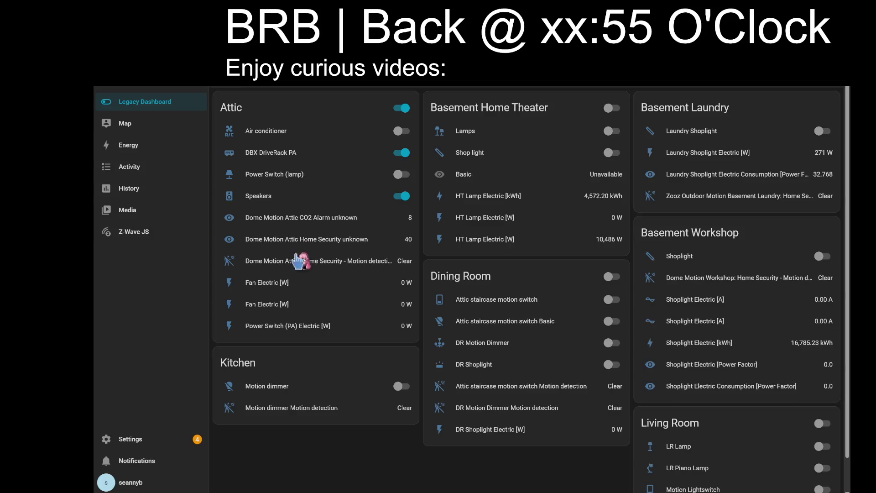
key(ctrl+shift+Tab)
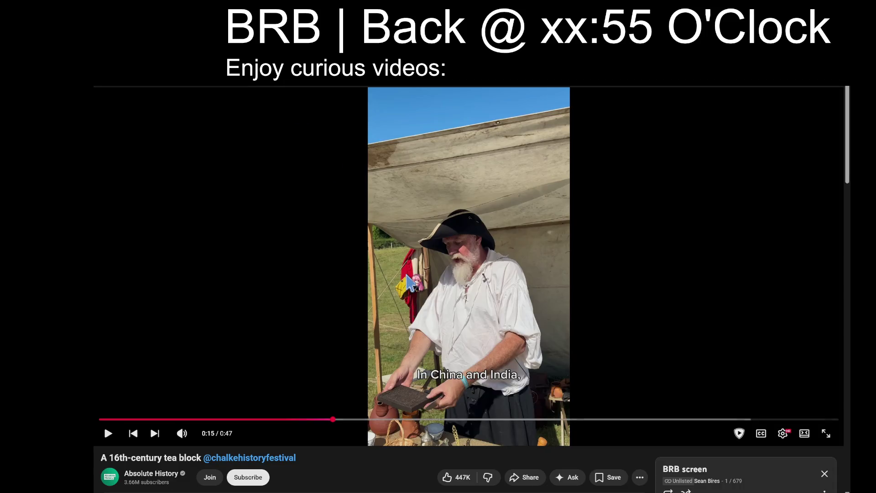
click(366, 426)
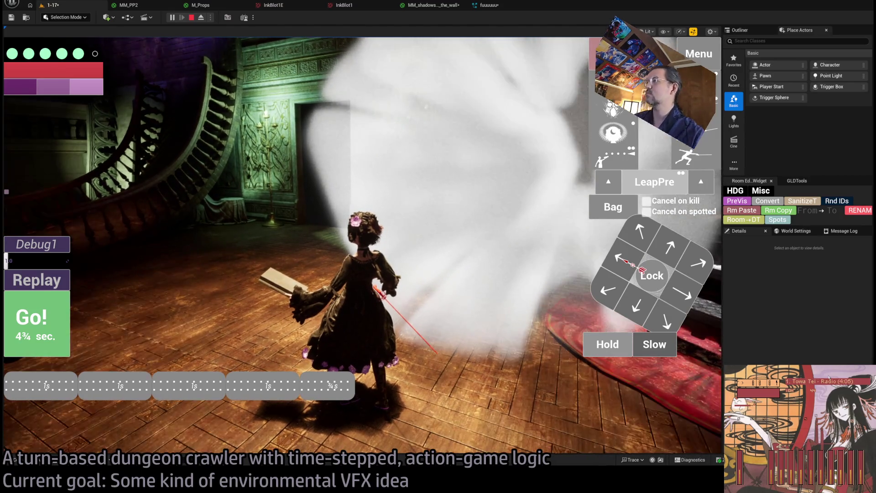
Step: Give the running game viewport input focus so the white disc shows without the HUD
click(401, 157)
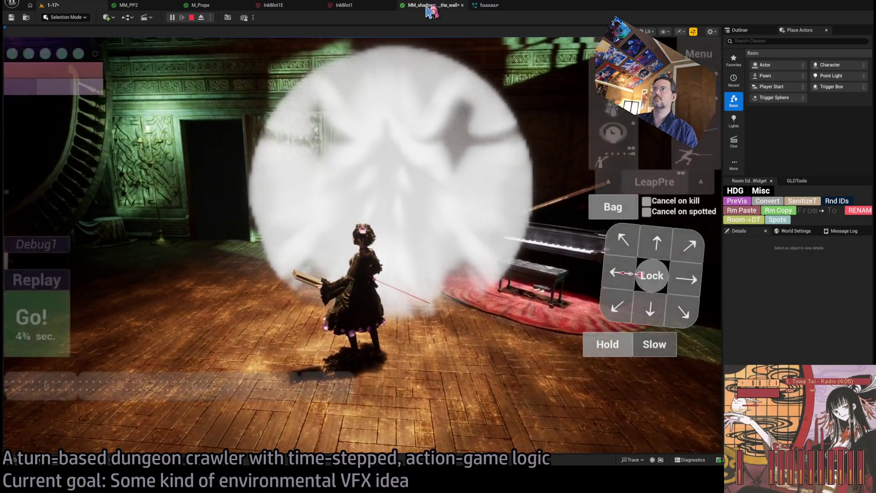
Step: Open the MM_shadows_on_the_wall graph, nudge the 0.5,0.5 constant, and browse the Shadows_on_the_wall assets
click(429, 5)
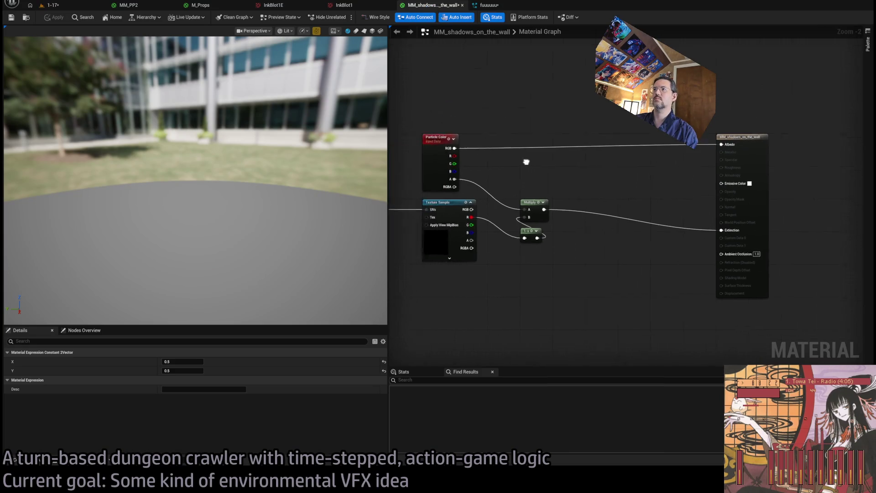
scroll(484, 164, up, 3)
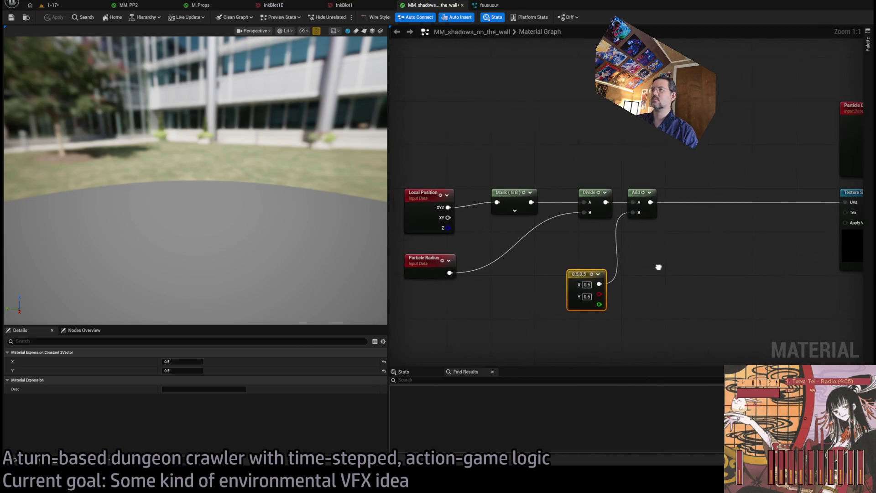
drag(589, 272, 602, 271)
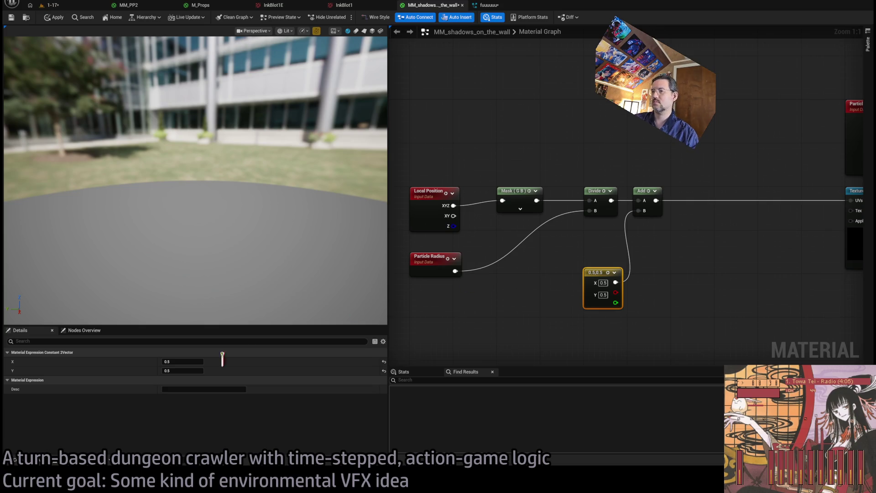
click(16, 460)
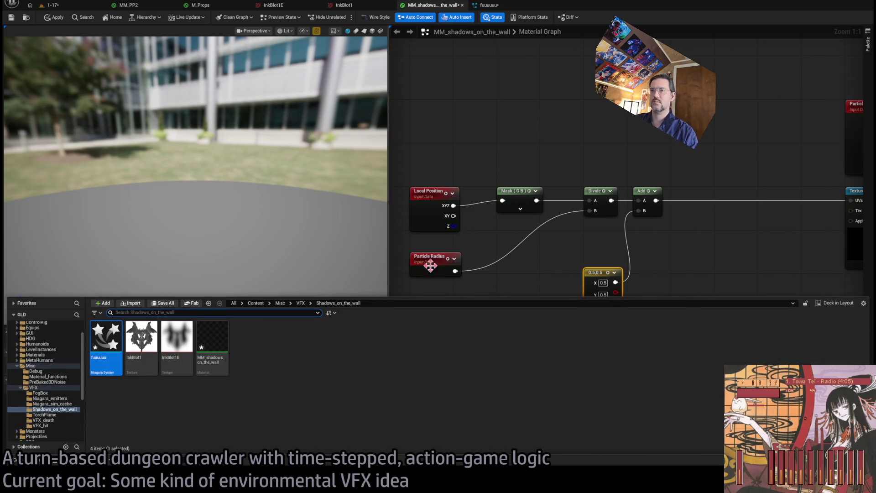
click(546, 269)
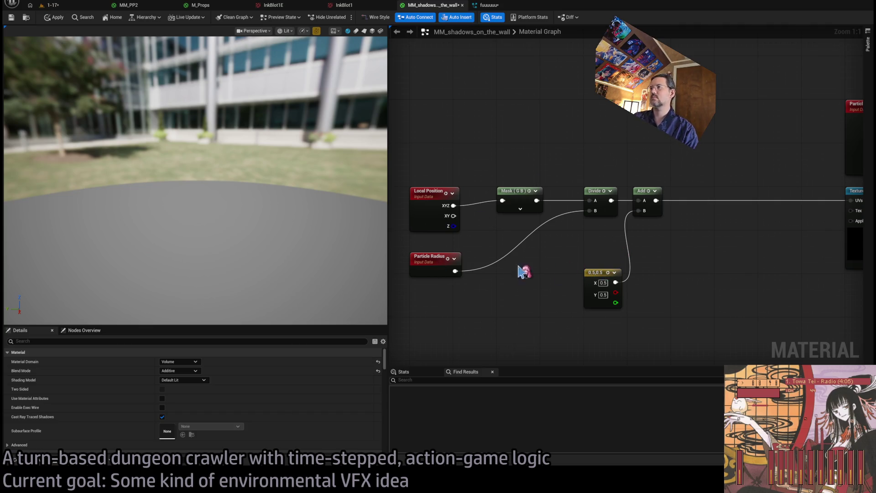
Step: Place Particle Radius under Divide and the 0.5,0.5 constant under the shifted Add node
drag(439, 267, 614, 245)
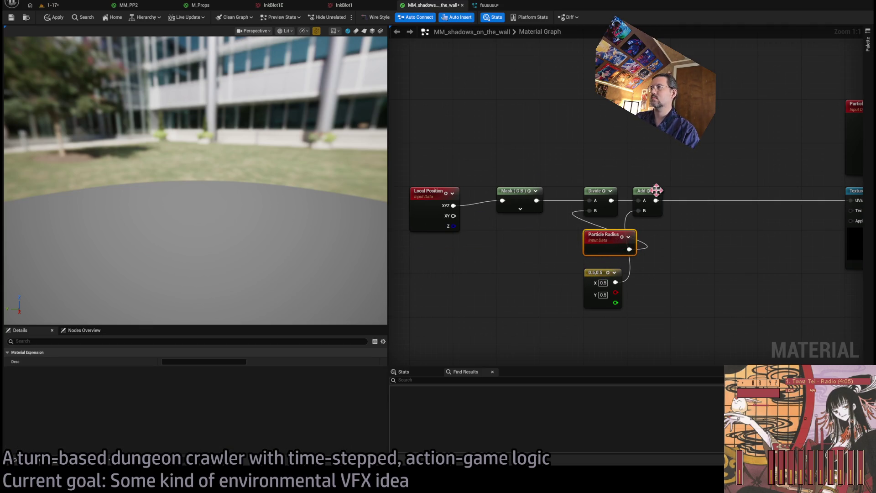
click(651, 199)
drag(638, 188, 677, 189)
mouse_move(595, 283)
mouse_down()
mouse_move(682, 234)
mouse_move(681, 242)
mouse_up()
click(612, 288)
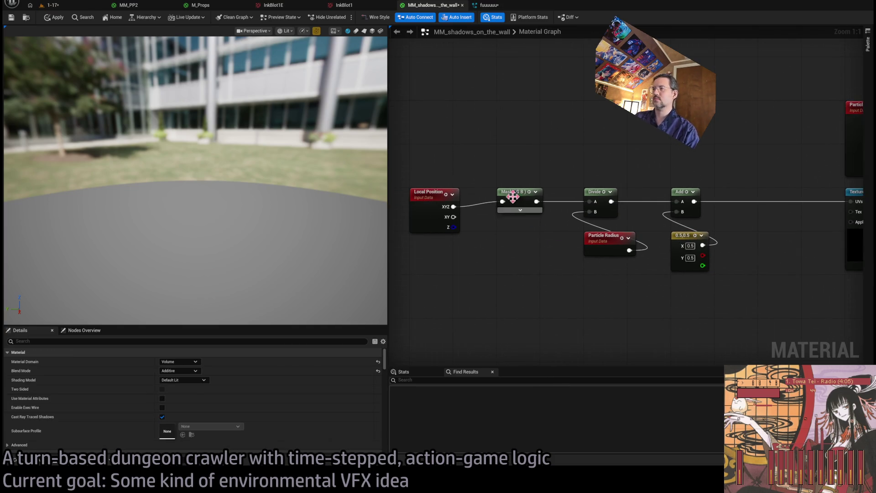
Step: Move the Local Position and Mask nodes lower and further left
mouse_move(440, 195)
mouse_down()
mouse_move(538, 228)
mouse_move(526, 233)
mouse_up()
ctrl+click(524, 194)
mouse_move(523, 194)
mouse_down()
mouse_move(432, 201)
mouse_move(437, 194)
mouse_up()
click(447, 182)
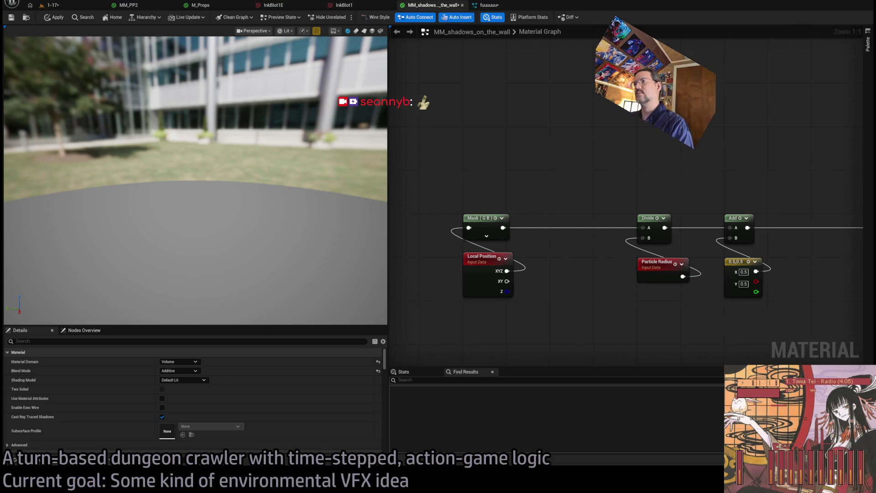
Step: Rearrange the Divide, Particle Radius, Add and constant nodes in the material graph
drag(538, 181, 525, 118)
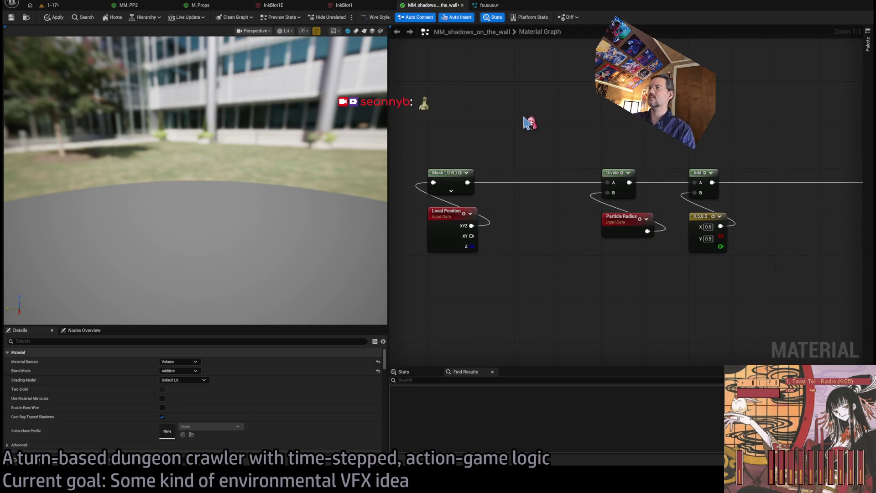
drag(524, 230, 502, 251)
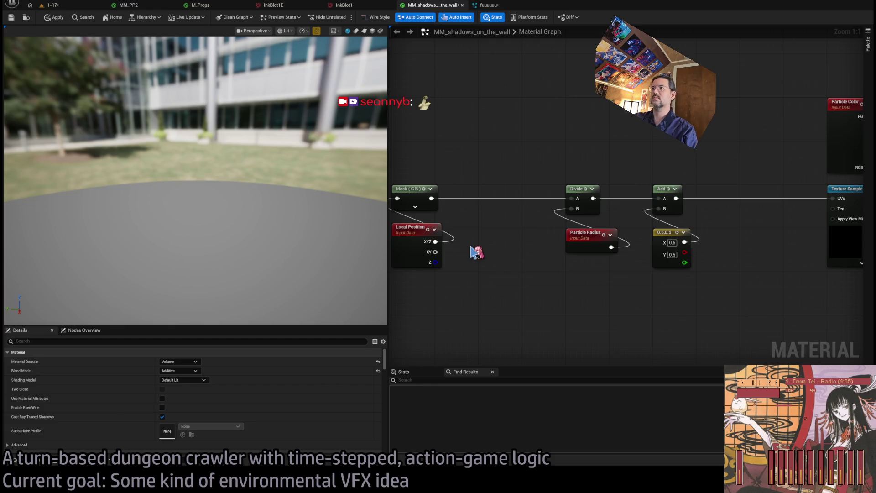
mouse_move(471, 247)
mouse_down()
mouse_move(523, 262)
mouse_move(514, 253)
mouse_up()
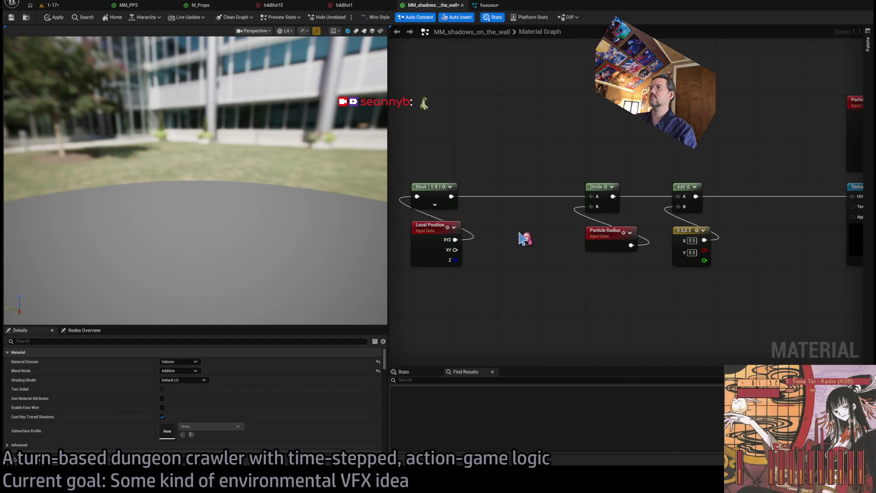
scroll(525, 239, down, 3)
mouse_move(486, 167)
mouse_down()
mouse_move(545, 222)
mouse_move(644, 274)
mouse_up()
scroll(643, 273, up, 3)
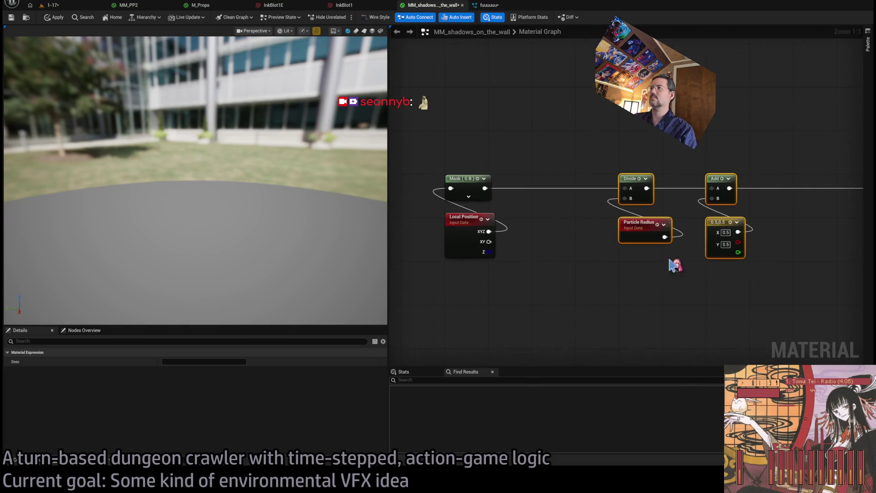
mouse_move(638, 183)
mouse_down()
mouse_move(549, 184)
mouse_move(602, 224)
mouse_up()
click(566, 149)
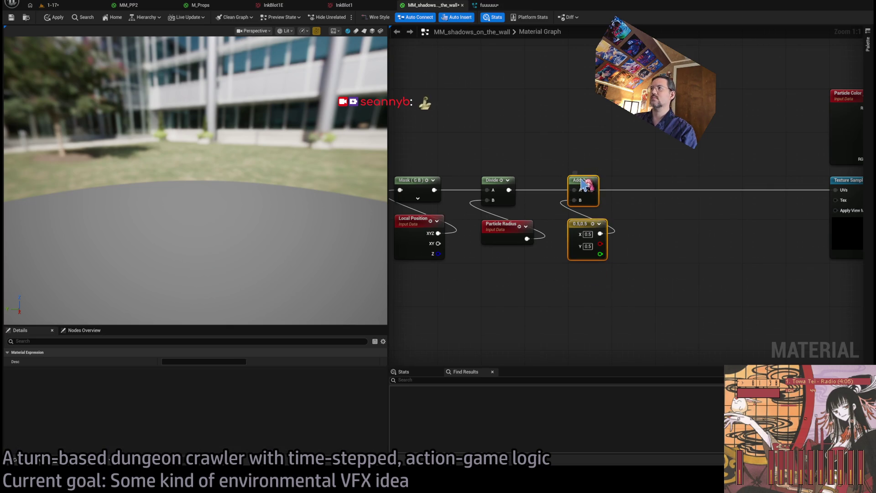
drag(582, 183, 669, 182)
click(645, 162)
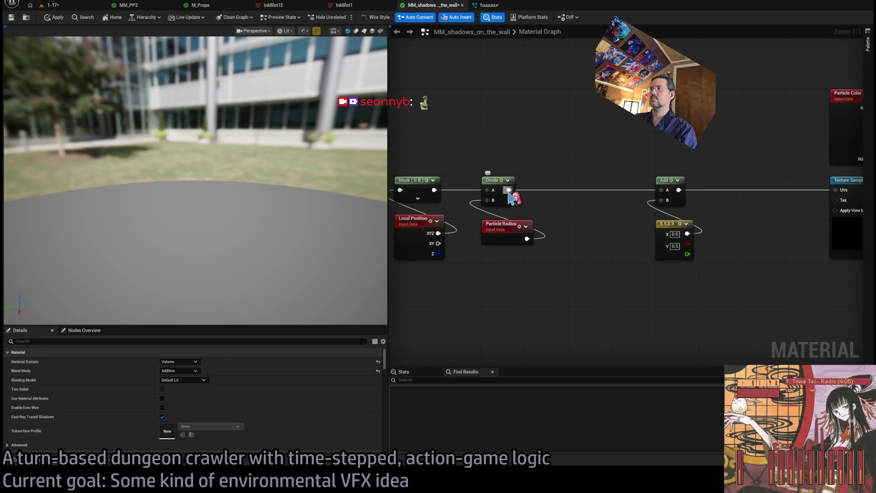
Step: Add a Multiply node off the Divide output, then delete it again
mouse_move(509, 191)
mouse_down()
mouse_move(552, 207)
mouse_move(592, 183)
mouse_move(592, 290)
mouse_move(610, 333)
mouse_move(602, 296)
mouse_up()
key(m)
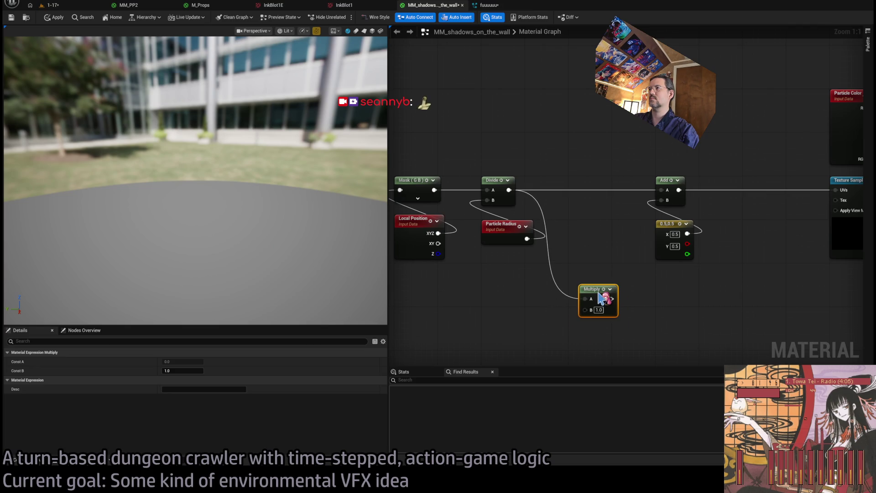
alt+click(554, 220)
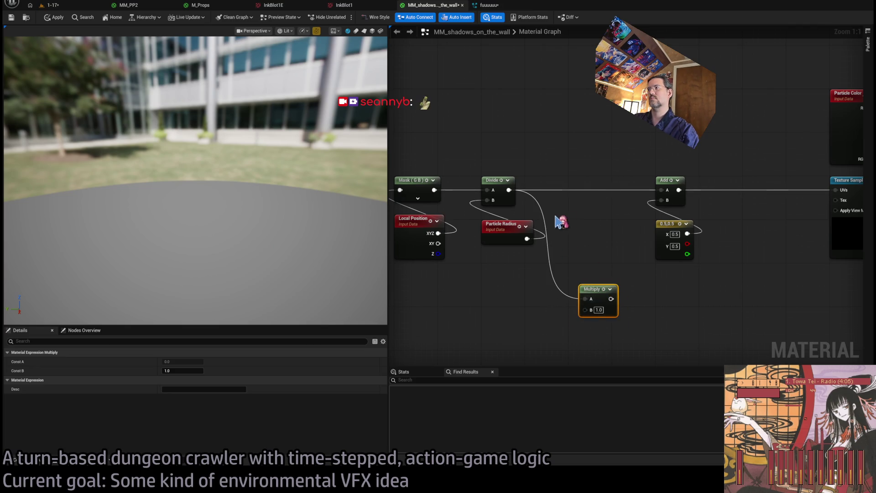
key(Delete)
Step: Set the offset constant to 1.0, 0.51, apply the material and return to the 1-17 level
click(675, 234)
text(1)
key(Tab)
text(0.51)
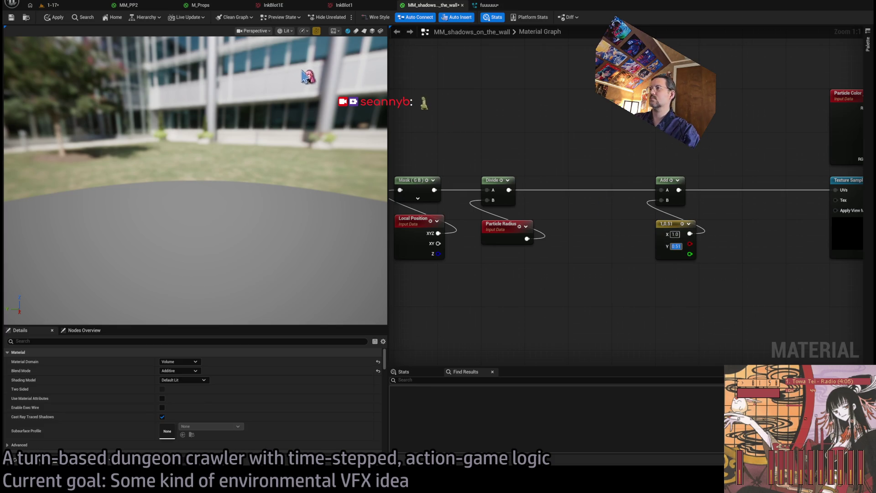
click(54, 16)
click(53, 5)
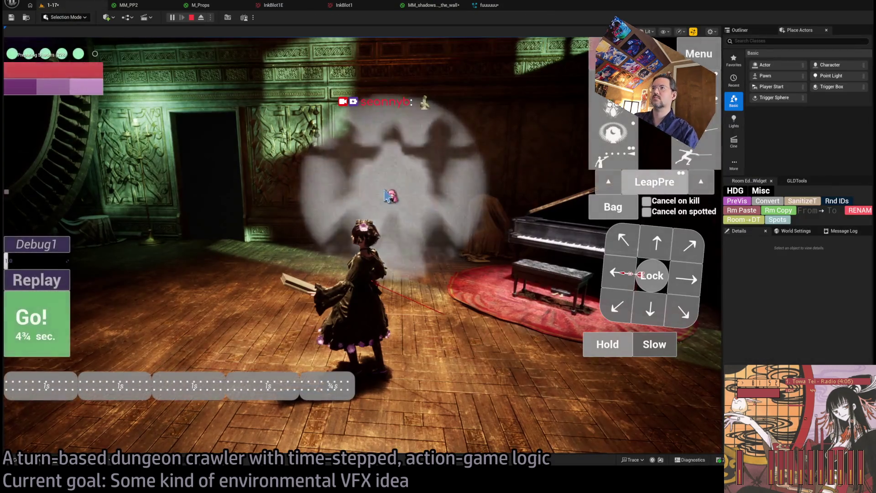
Step: Replay the turn three times to watch the disc projection on the wall
click(59, 282)
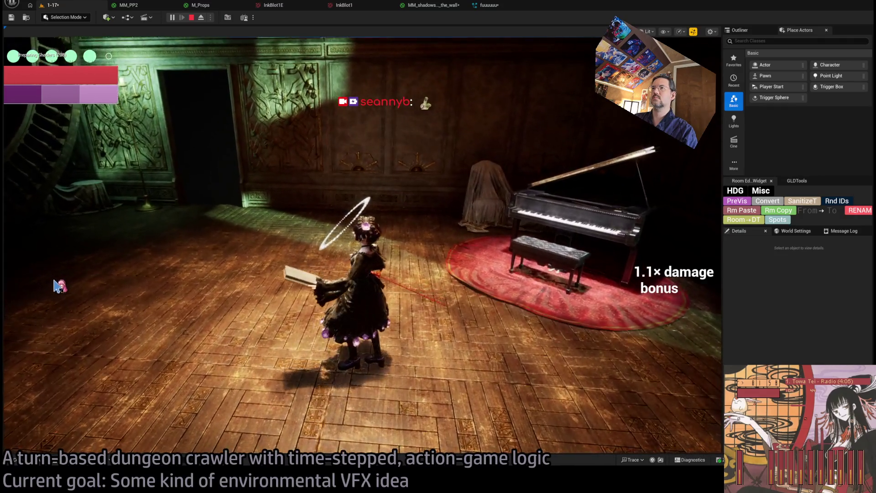
click(57, 286)
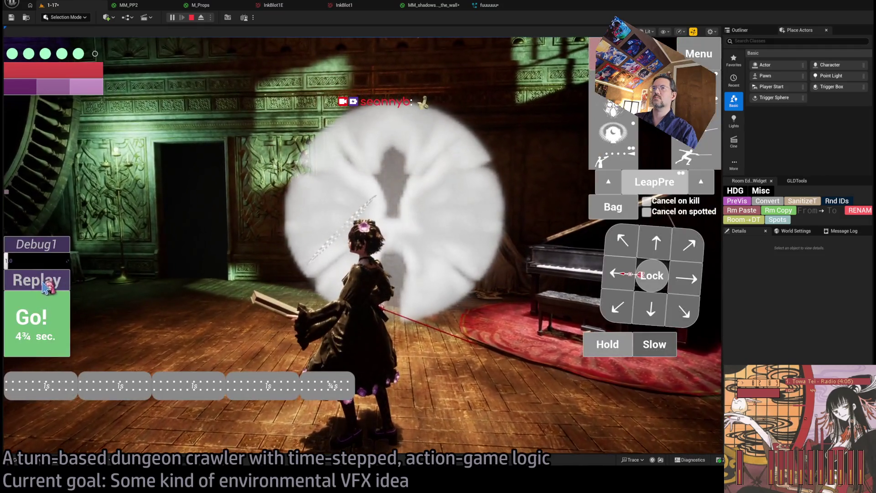
click(45, 286)
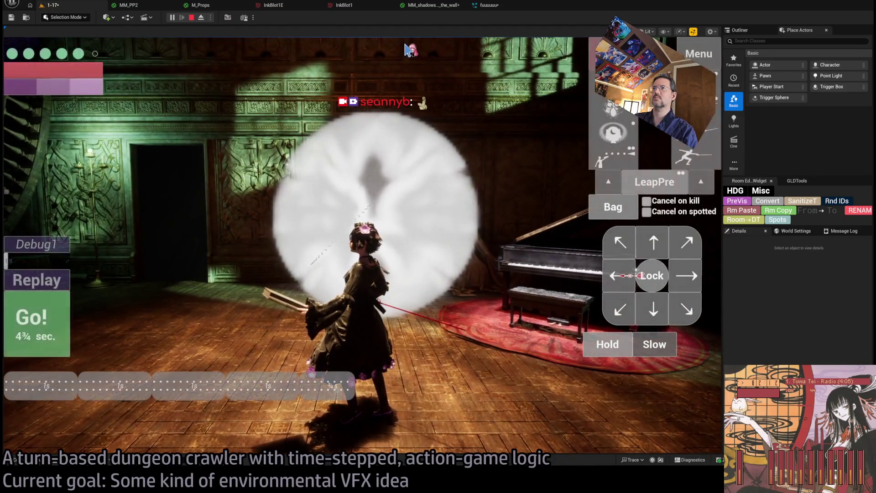
Step: Check the InkBlot1 texture, return to the 1-17 level, then switch to Photoshop
click(362, 8)
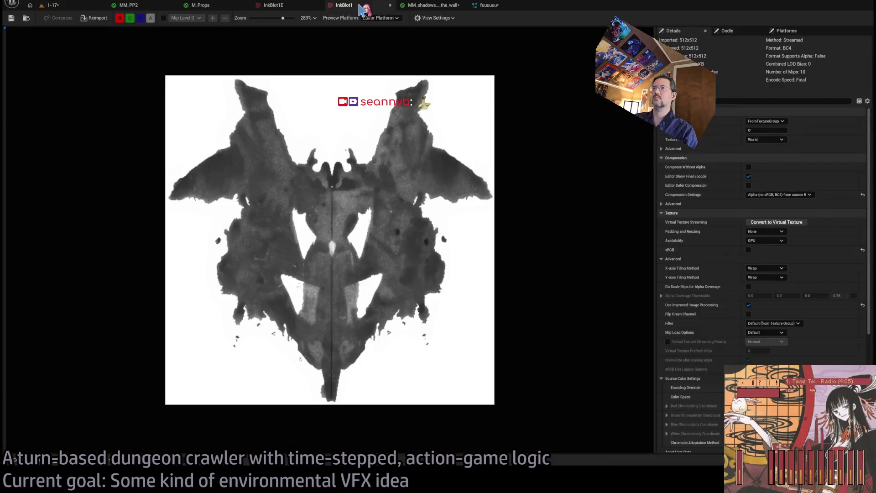
click(70, 8)
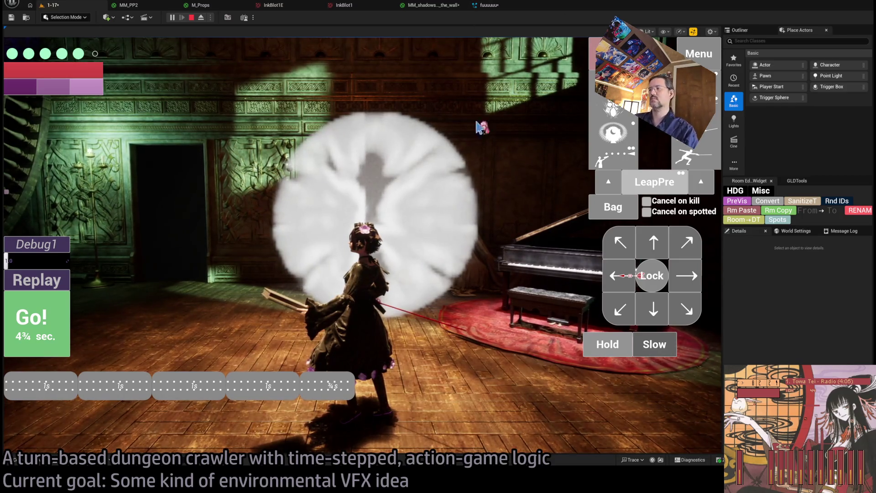
key(alt+Tab)
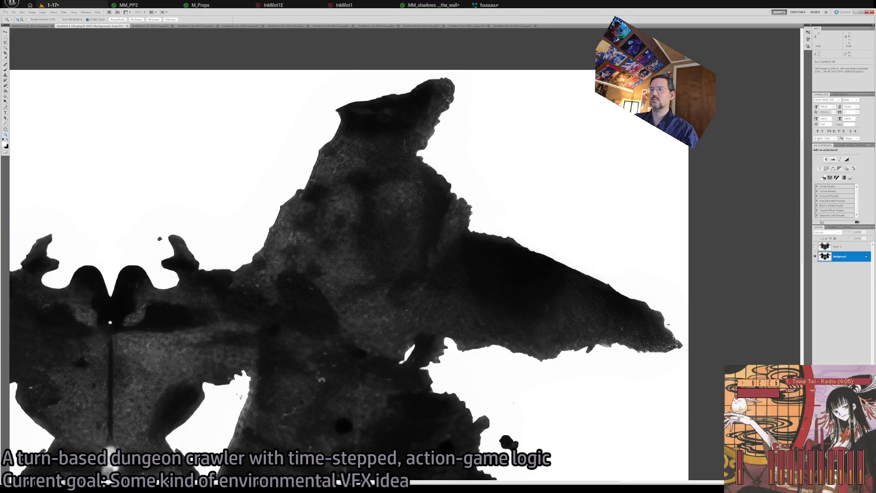
Step: Browse the Misc and Debug folders in the Content Drawer, then go back to Photoshop
key(alt+Tab)
key(ctrl+space)
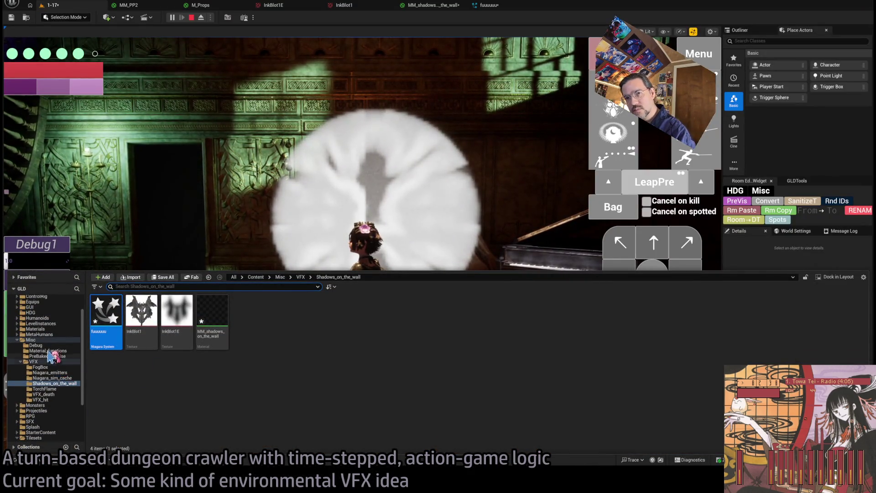
click(48, 352)
click(36, 345)
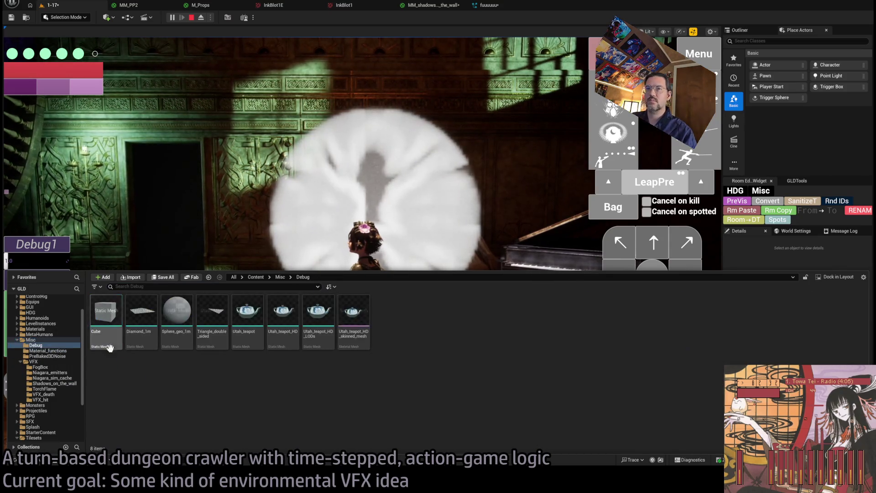
click(43, 340)
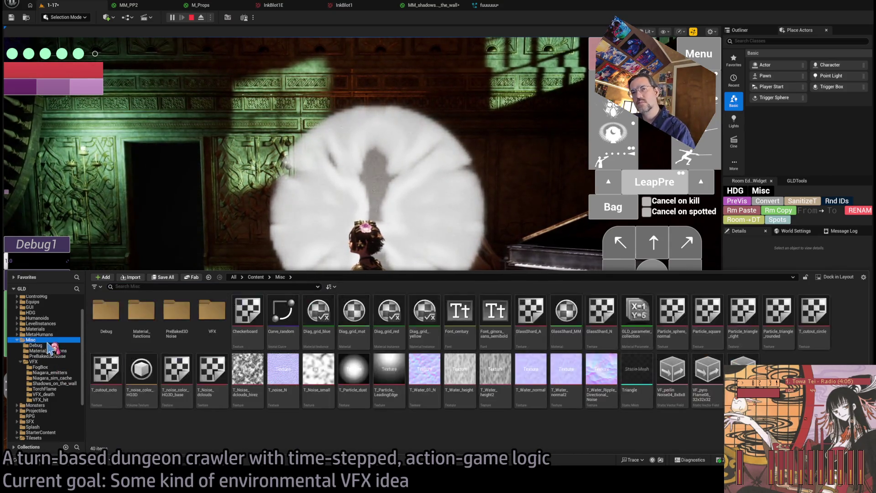
click(50, 346)
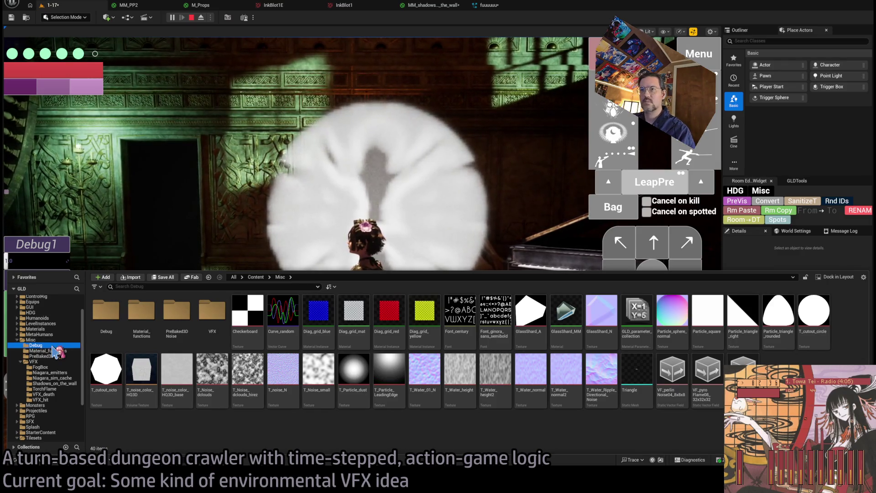
key(alt+Tab)
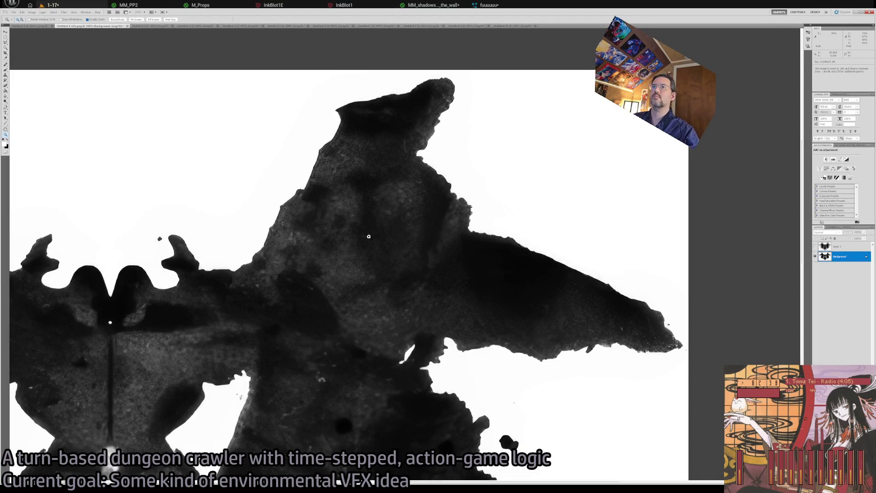
Step: Create a new blank document and switch to a smaller round brush
alt+click(368, 237)
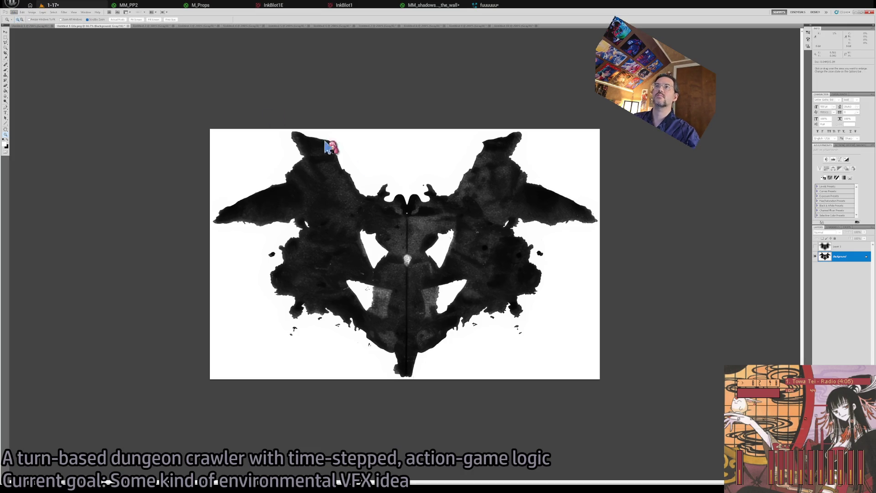
key(ctrl+alt+n)
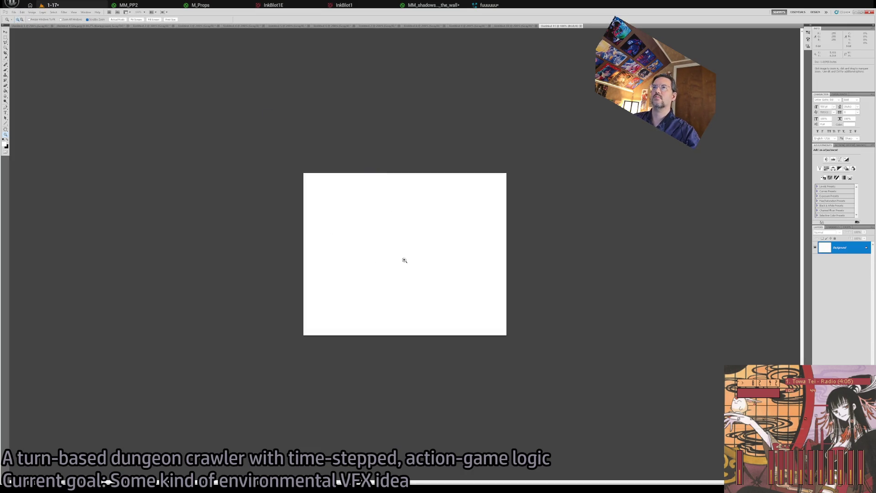
key(b)
ctrl+click(409, 248)
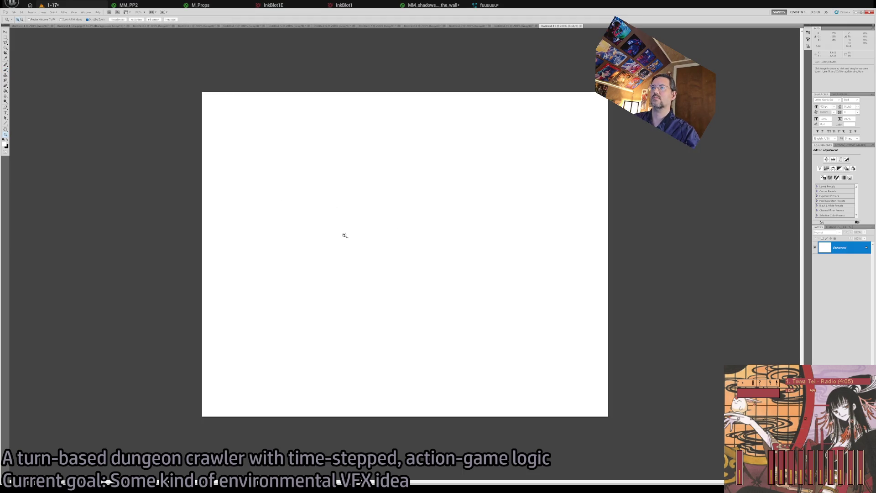
key(bracketleft)
key(bracketleft)
key(bracketleft)
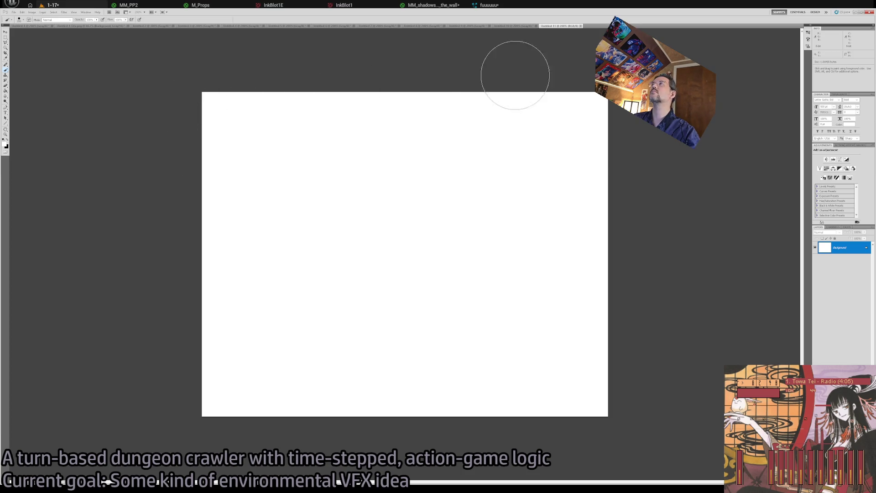
Step: Close the extra blank document, view the canvas at 100% and make black the paint colour
key(ctrl+shift+Tab)
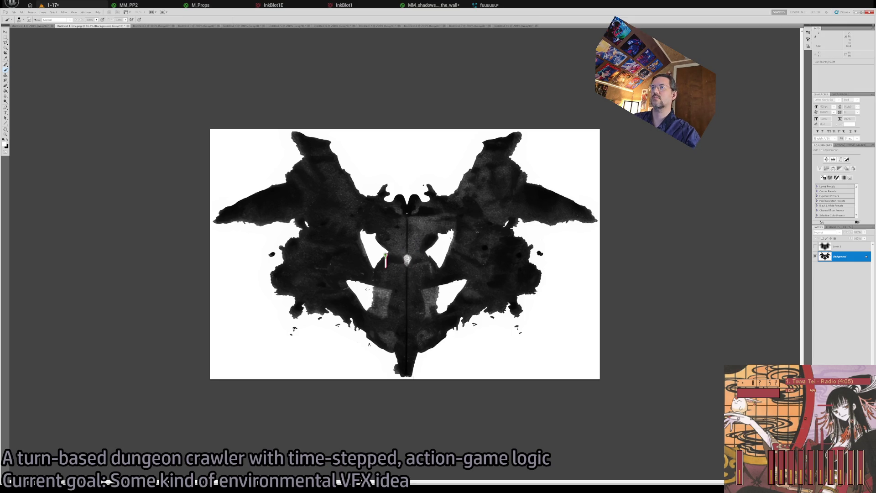
key(ctrl+Tab)
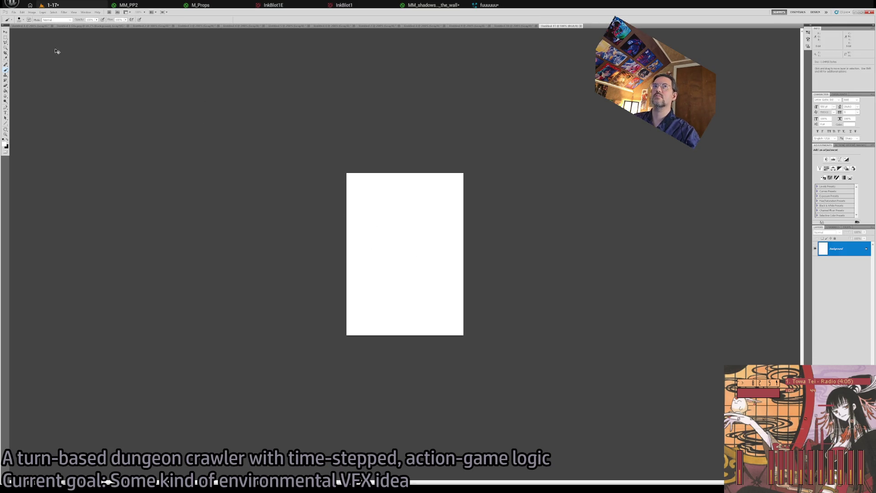
key(ctrl+Tab)
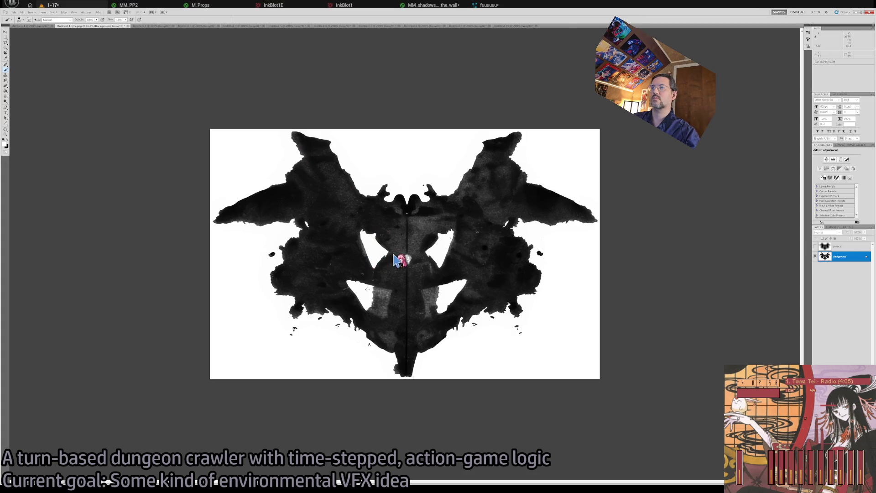
key(ctrl+Tab)
key(ctrl+w)
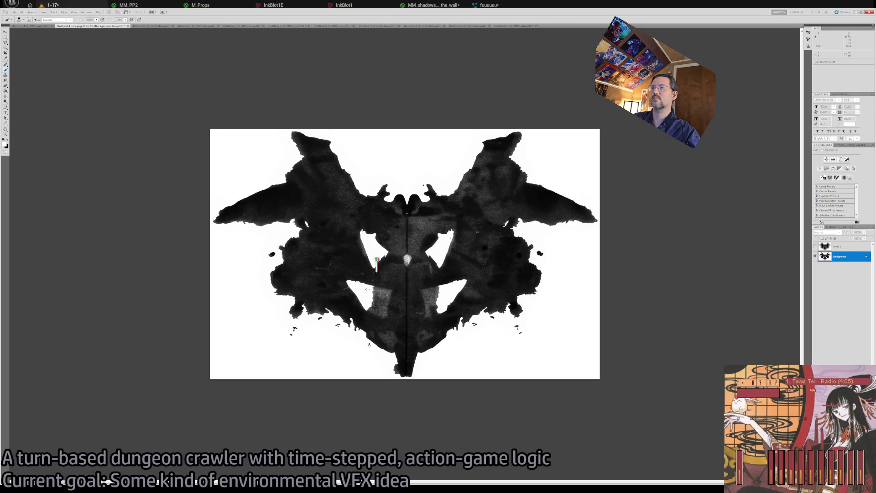
key(ctrl+Tab)
key(ctrl+plus)
key(ctrl+plus)
key(ctrl+plus)
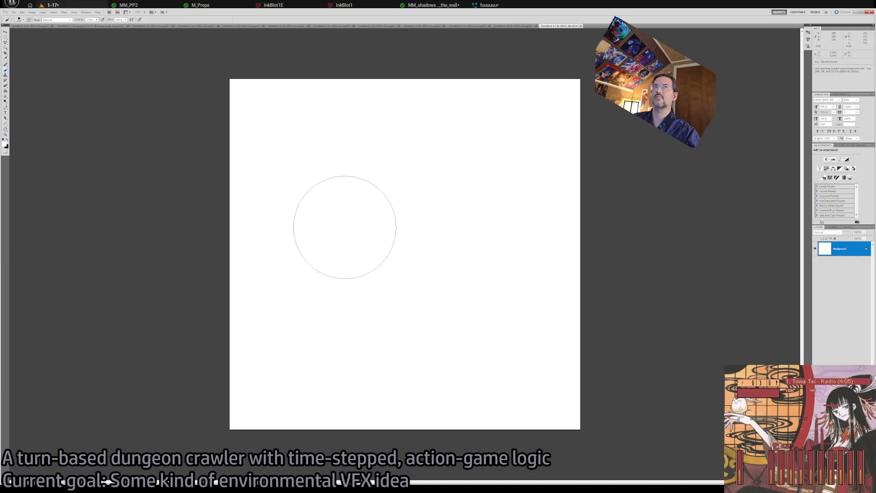
click(8, 141)
key(bracketleft)
key(bracketleft)
key(bracketleft)
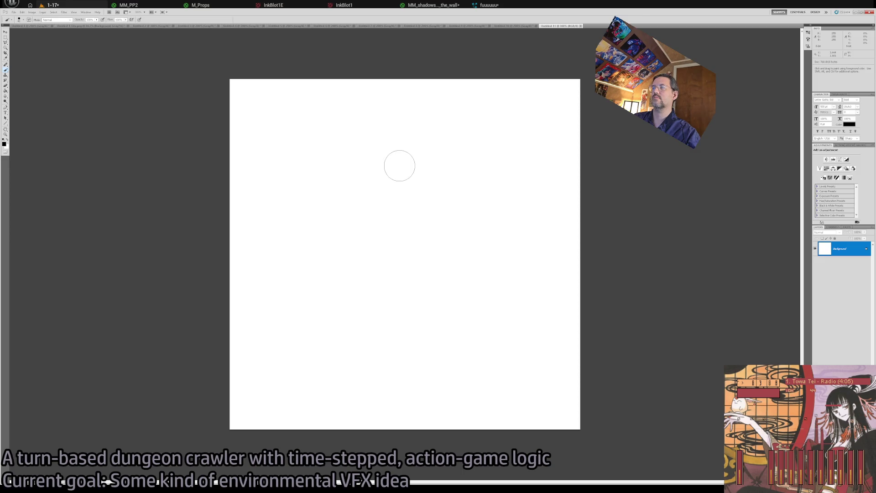
Step: Paint a black '1' from a vertical stroke, a base line and a diagonal flag
drag(397, 145, 397, 364)
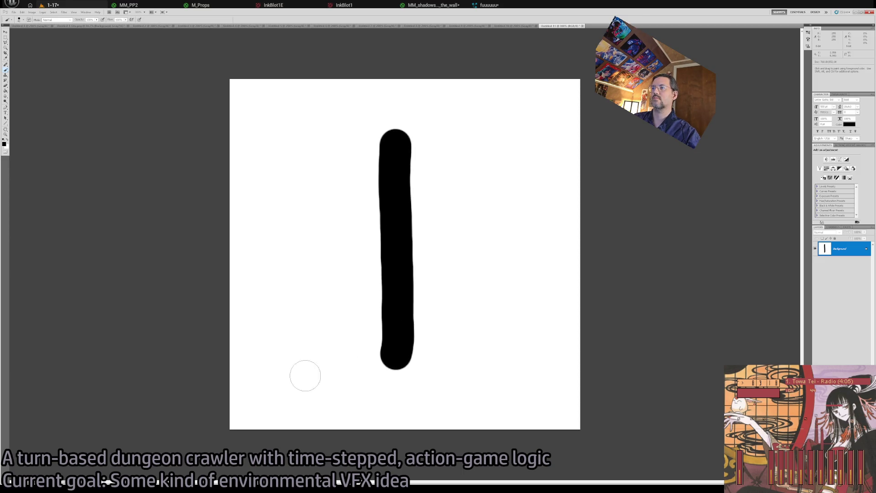
drag(287, 365, 508, 368)
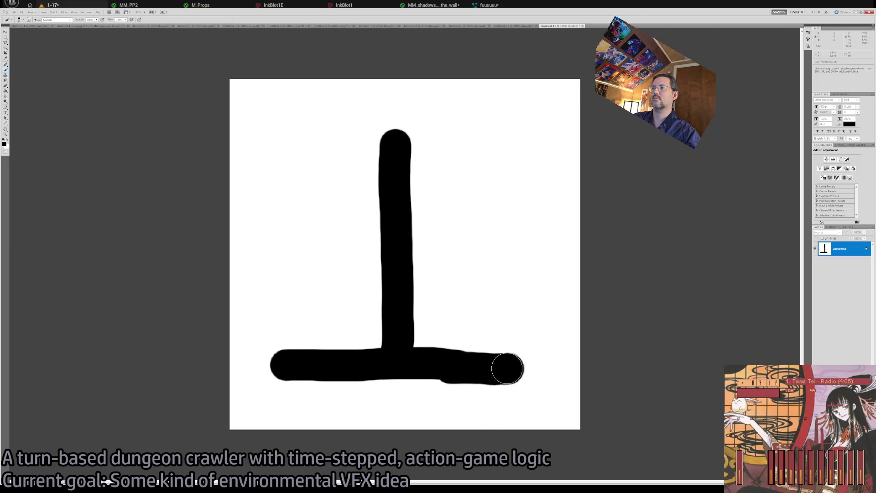
drag(285, 208, 394, 137)
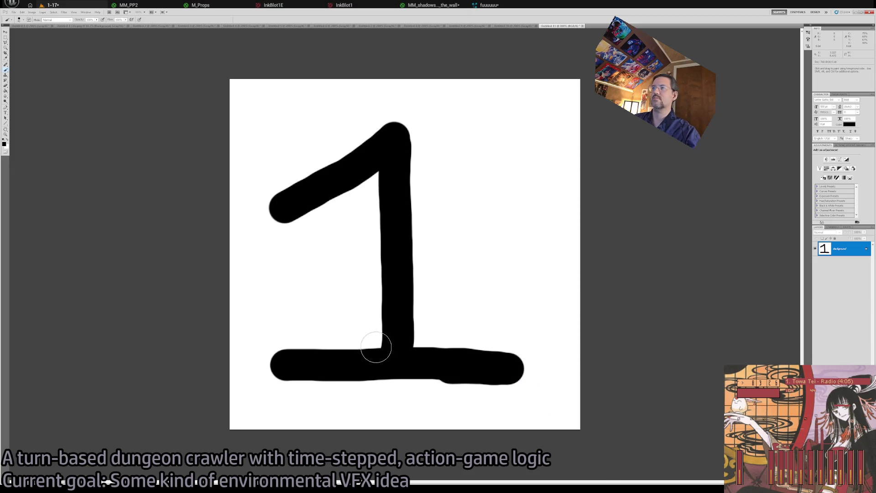
key(alt+Tab)
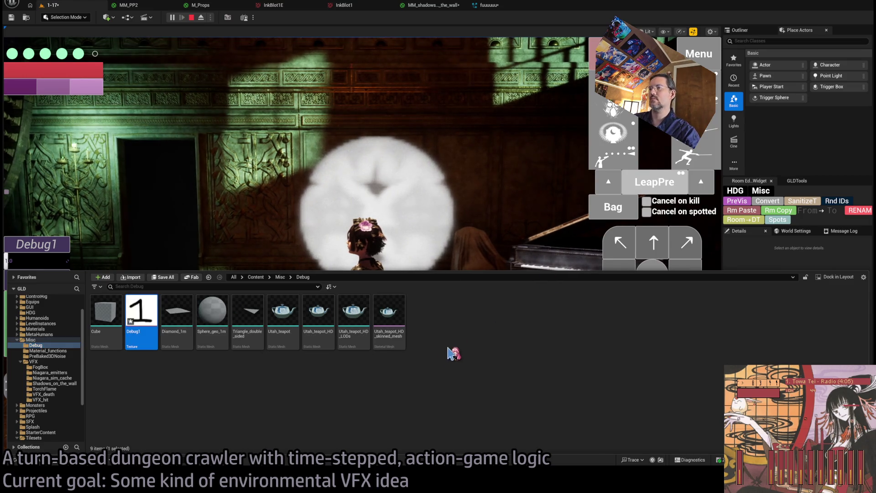
Step: Inspect the Debug1 texture and confirm the wall material's Texture Sample uses it
double_click(155, 306)
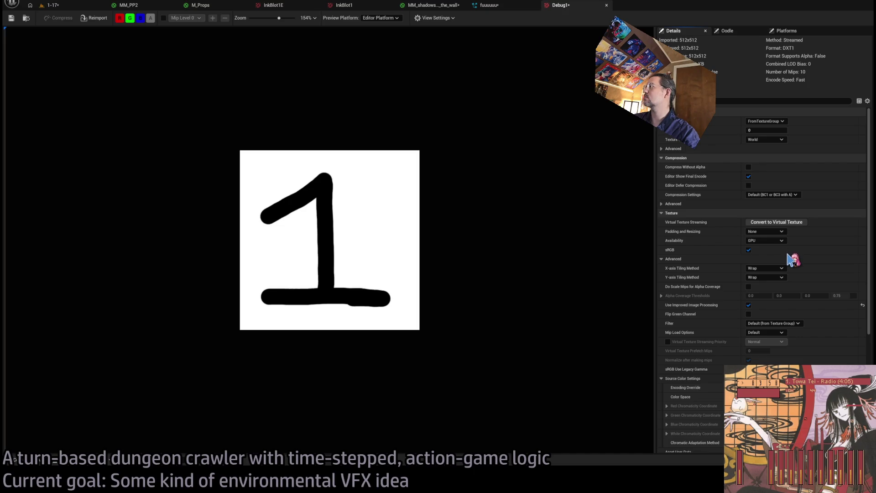
middle_click(566, 6)
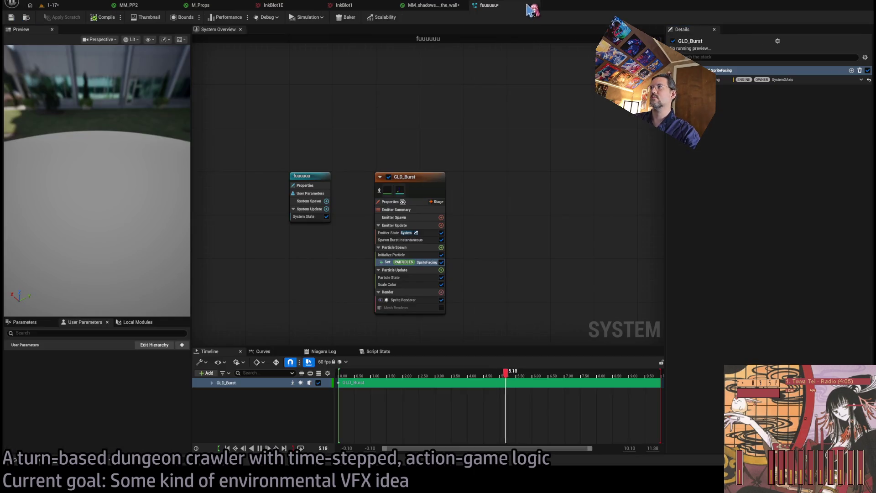
click(430, 5)
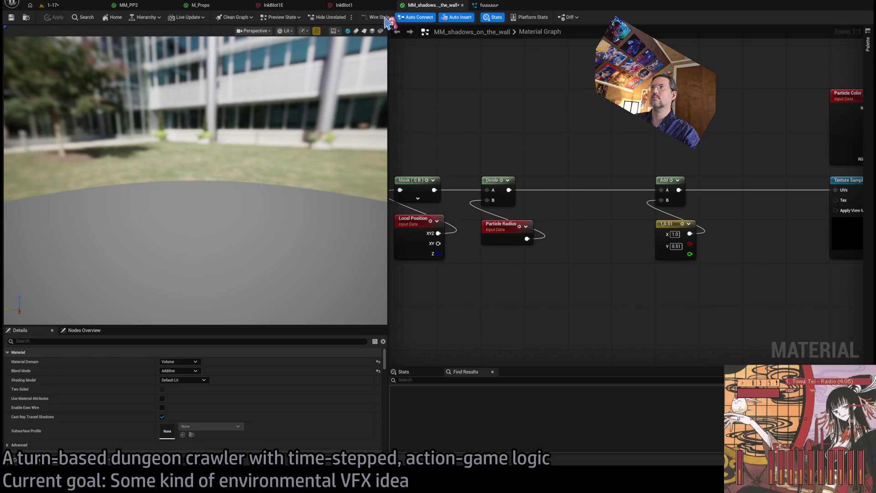
scroll(452, 100, down, 3)
scroll(632, 180, up, 2)
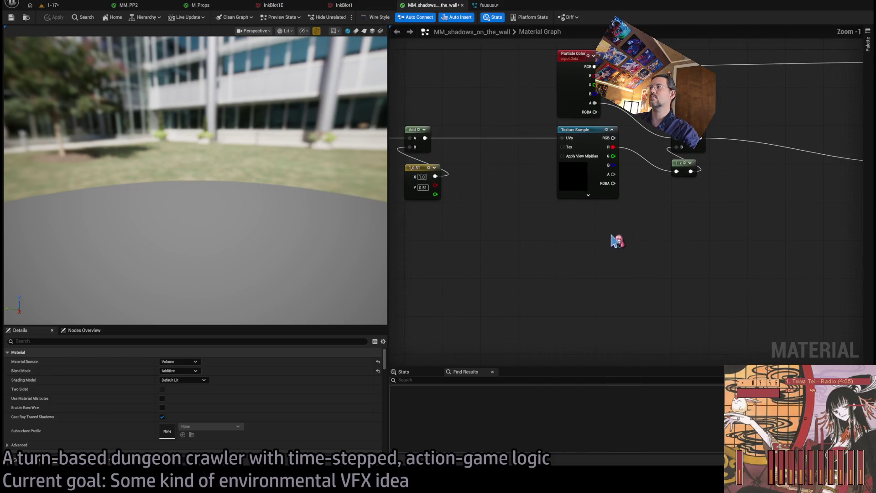
click(586, 189)
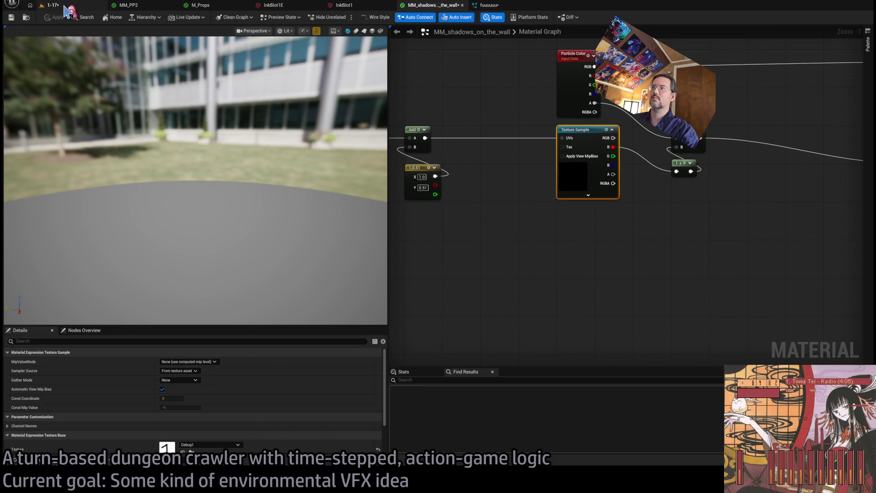
click(64, 6)
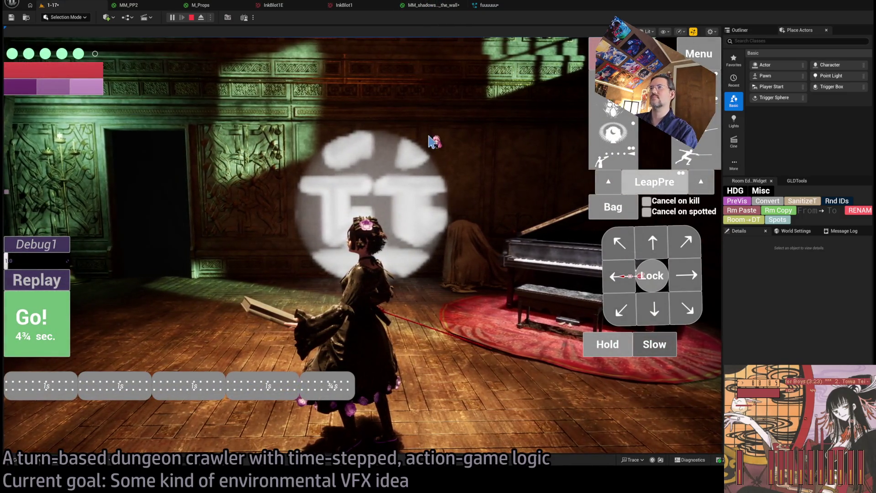
click(429, 8)
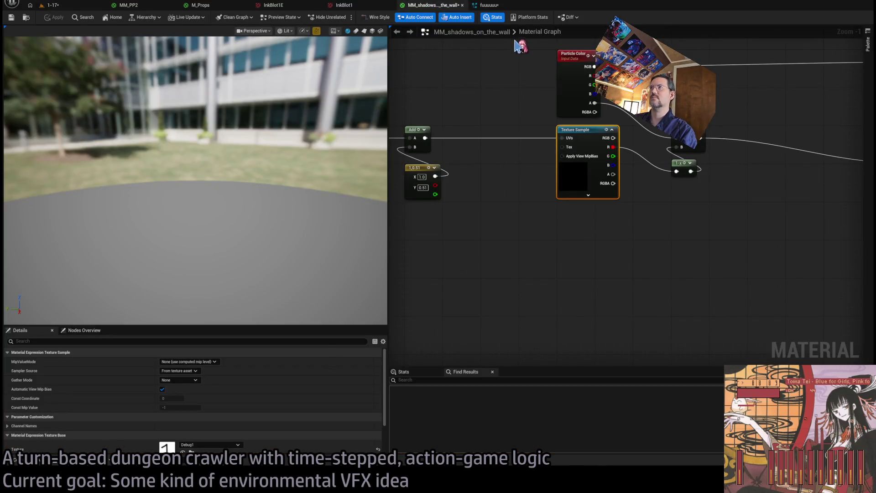
click(360, 10)
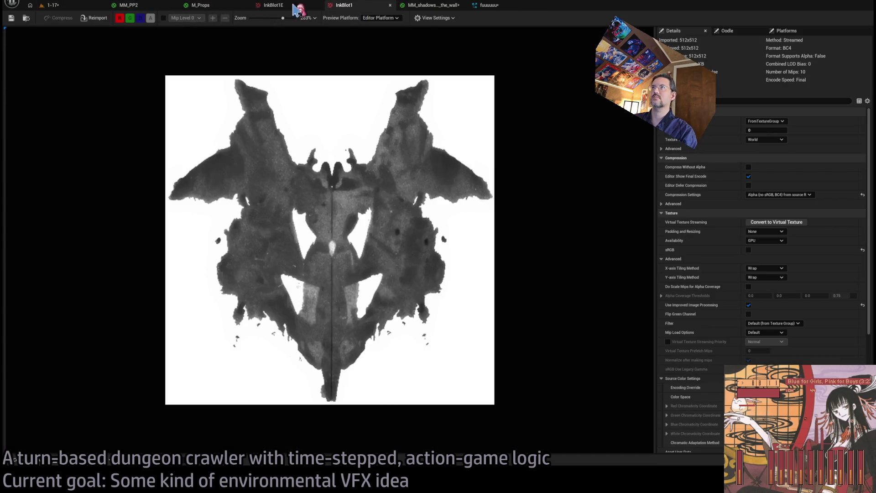
Step: Review the Initialize Particle sprite sizes in the fuuuuuu system, then check the running level
click(489, 6)
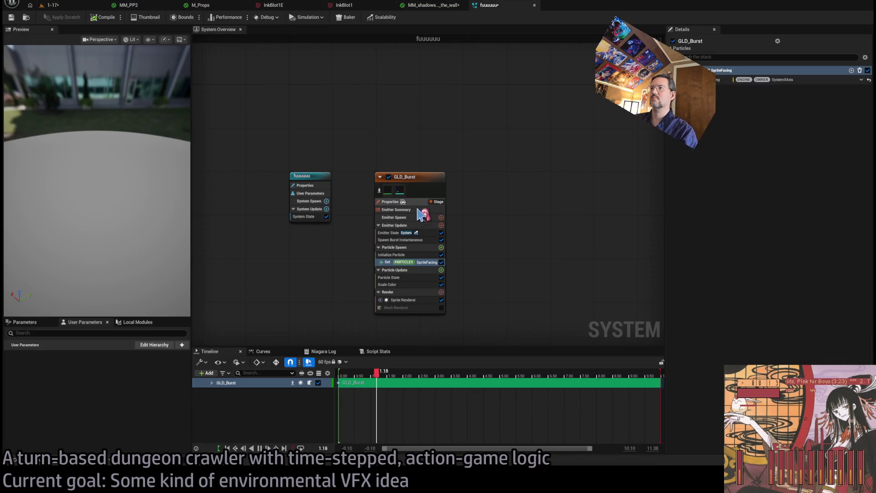
click(391, 255)
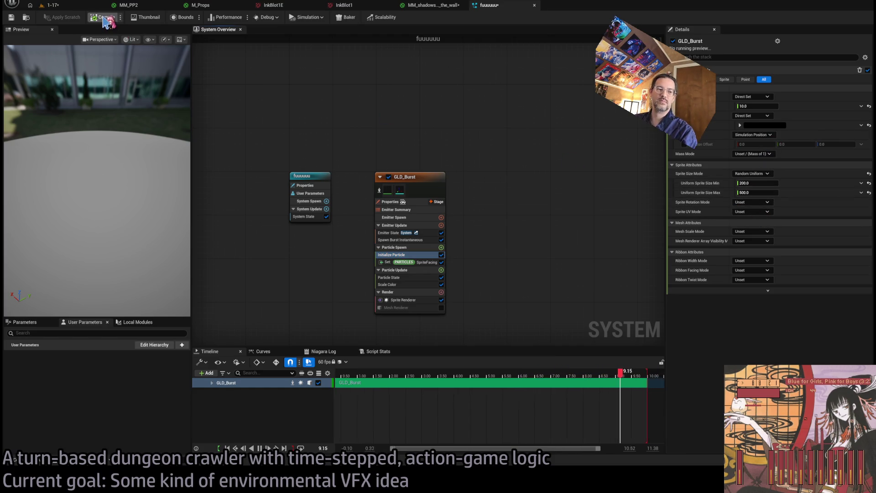
click(53, 5)
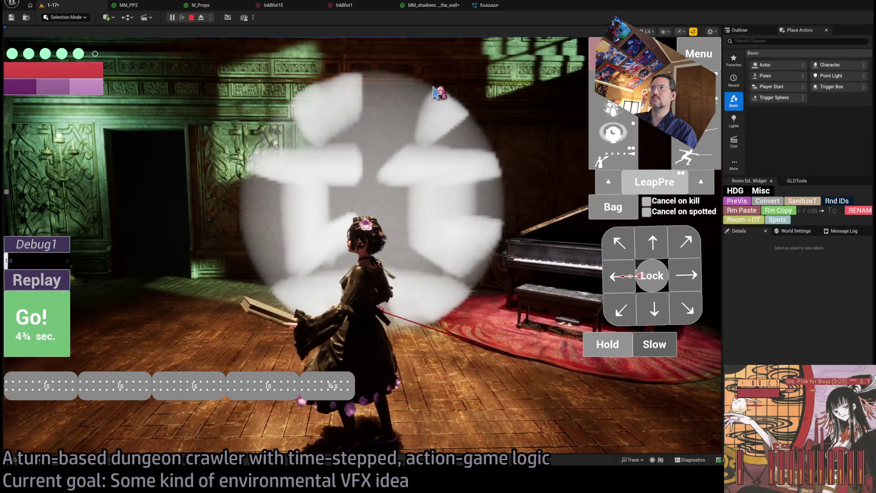
click(432, 140)
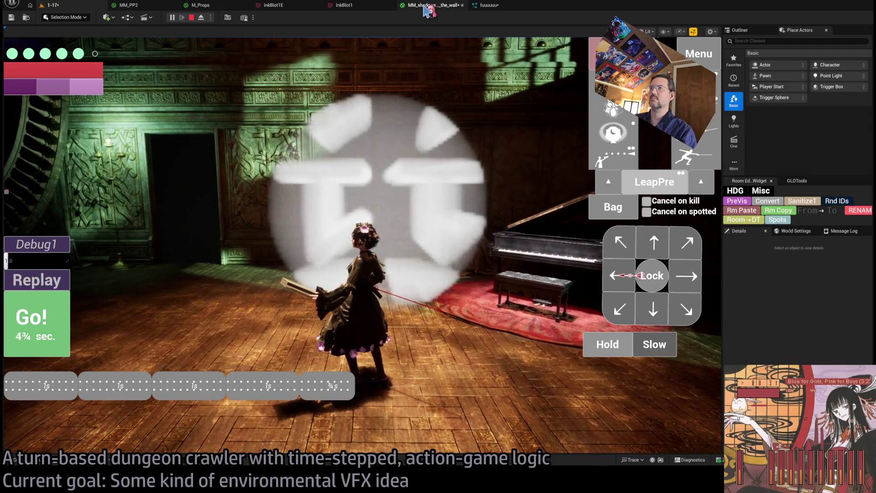
click(427, 5)
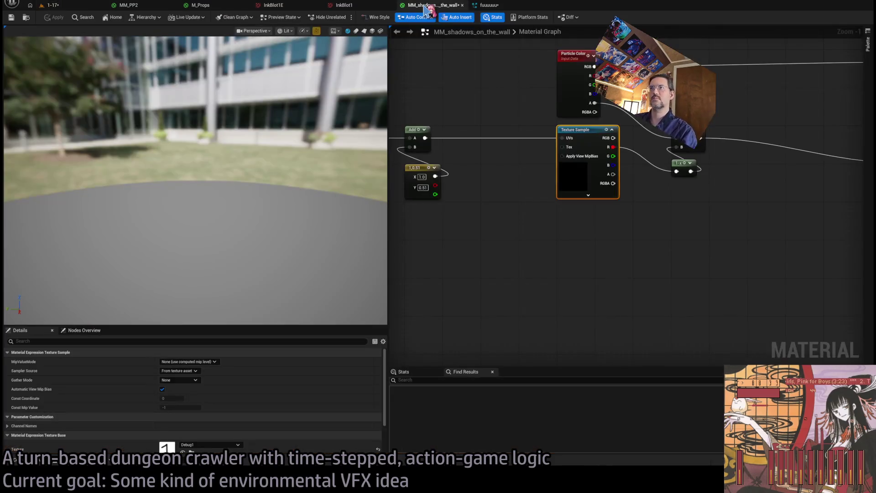
drag(470, 175, 593, 208)
scroll(548, 198, down, 2)
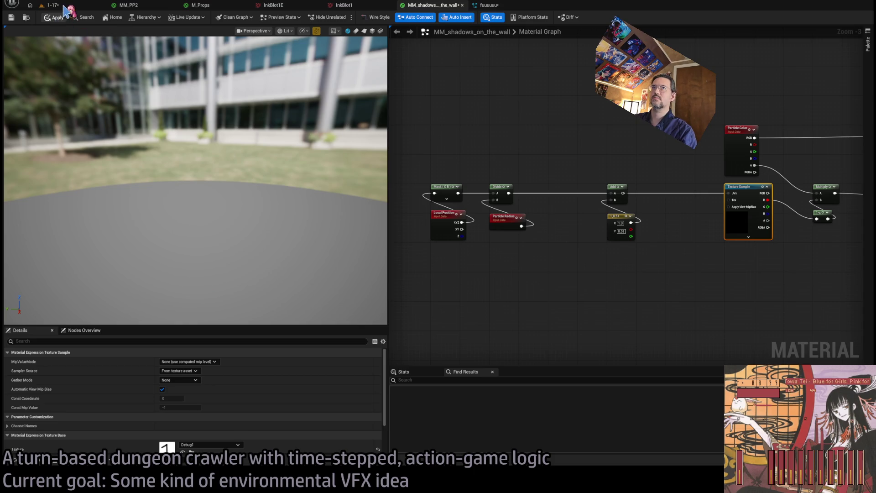
click(65, 7)
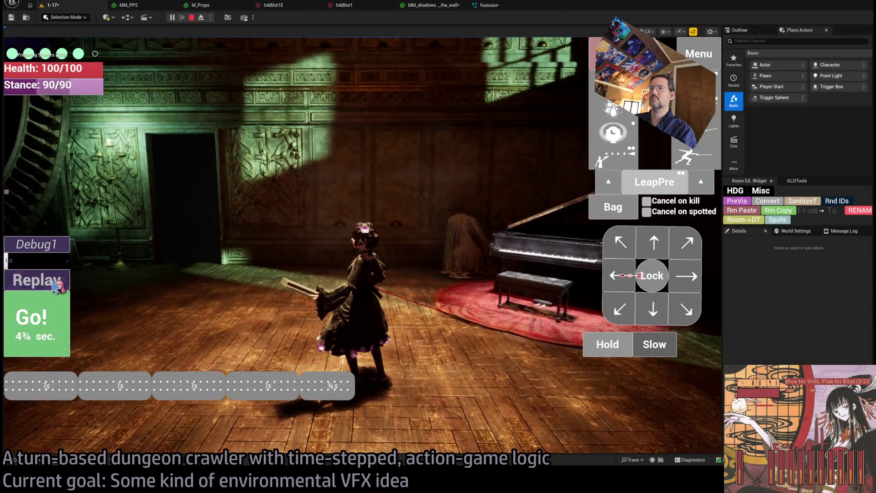
click(57, 287)
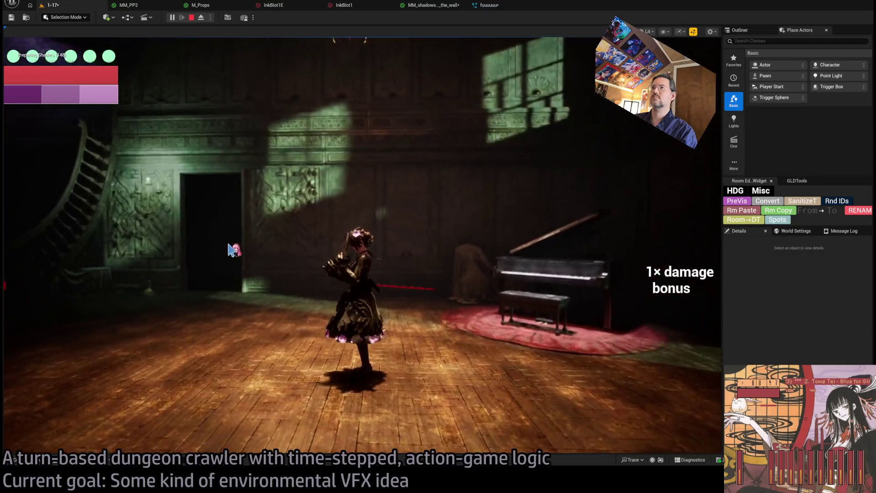
click(57, 282)
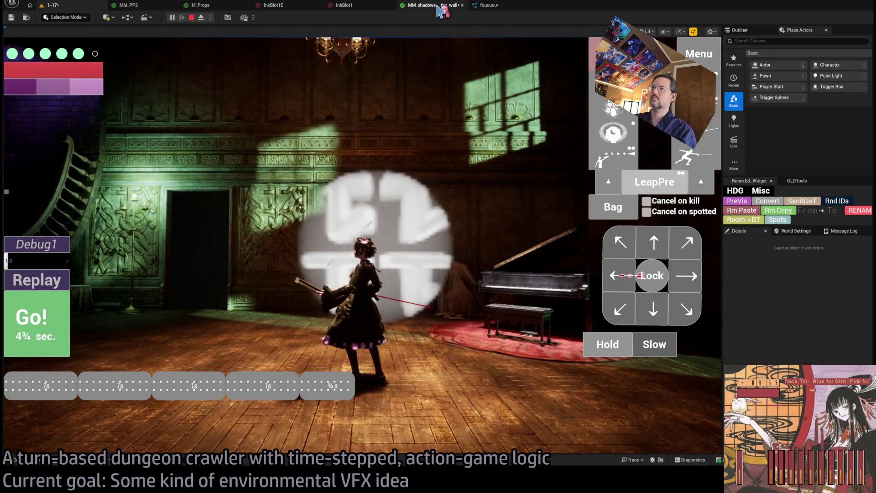
click(440, 8)
scroll(535, 228, up, 3)
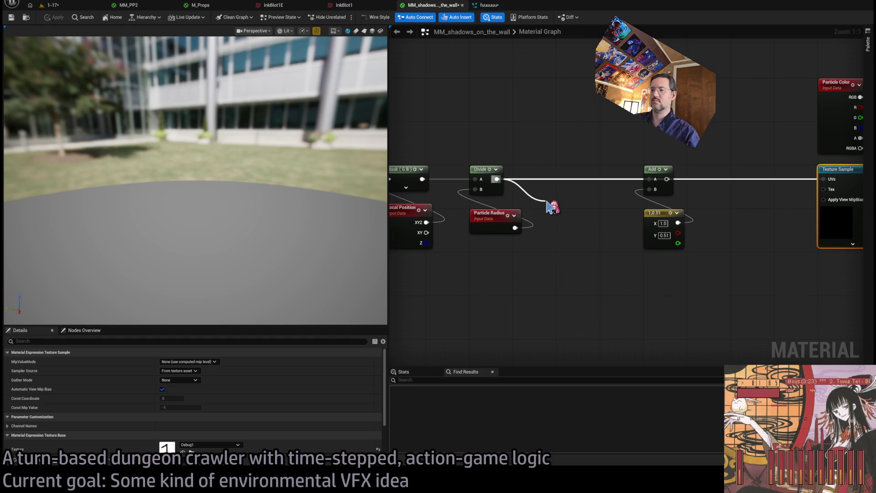
Step: Multiply the Divide output by 0.5, offset by 0.5, 0.5, and test it in the level
drag(547, 201, 547, 202)
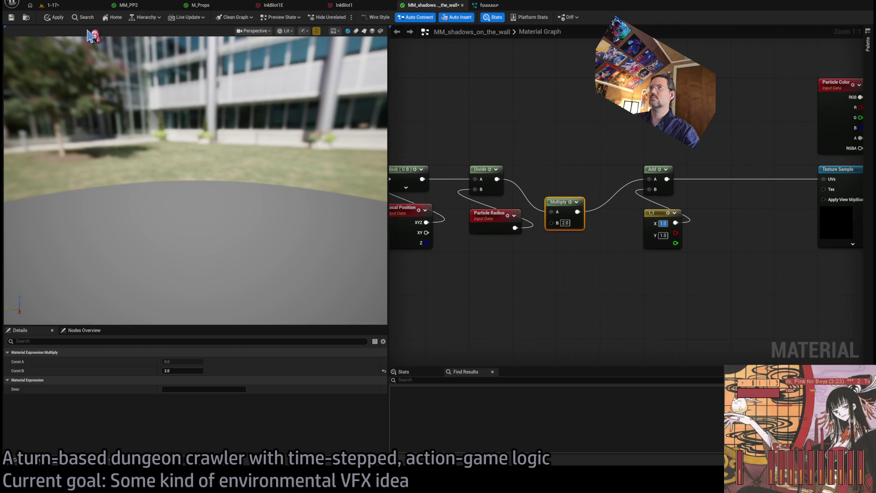
click(63, 6)
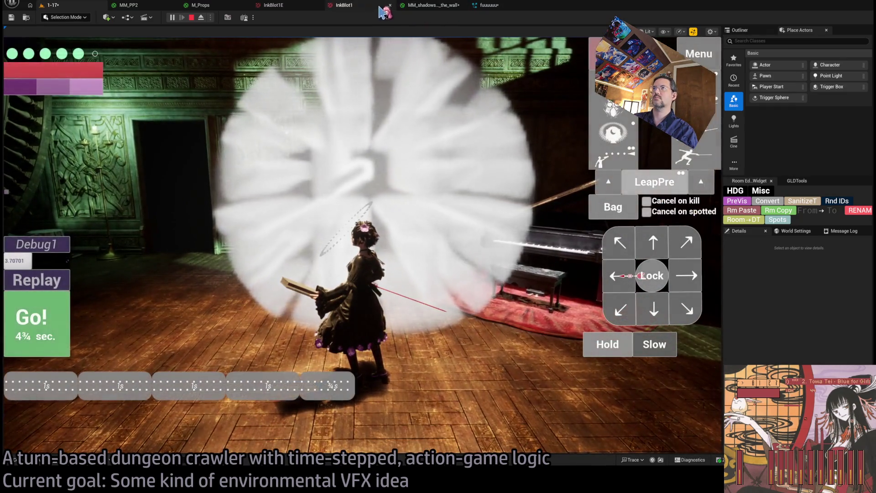
click(434, 5)
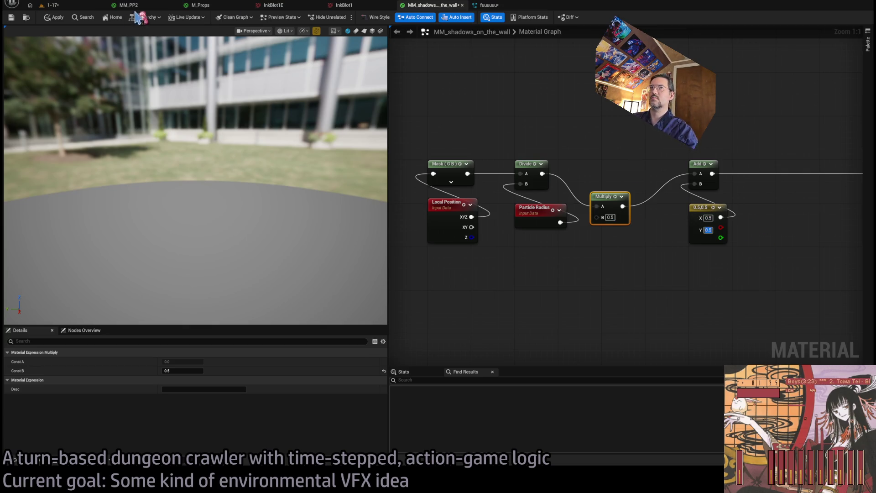
click(50, 5)
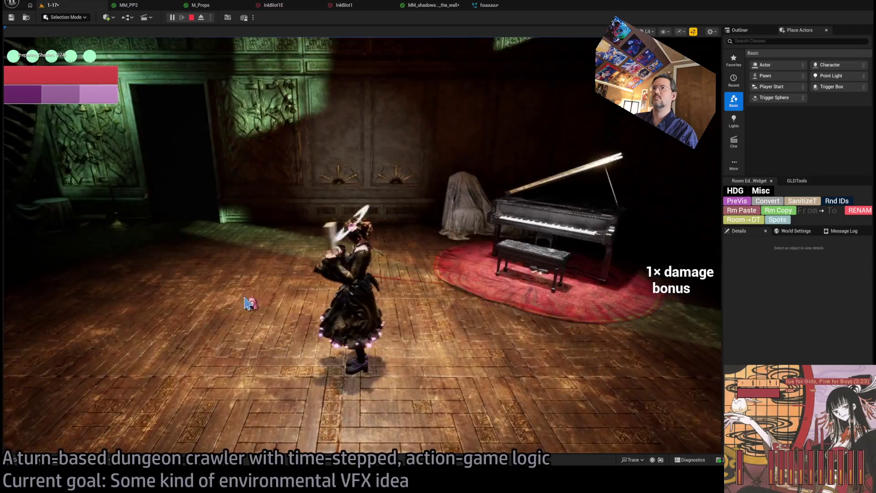
click(61, 278)
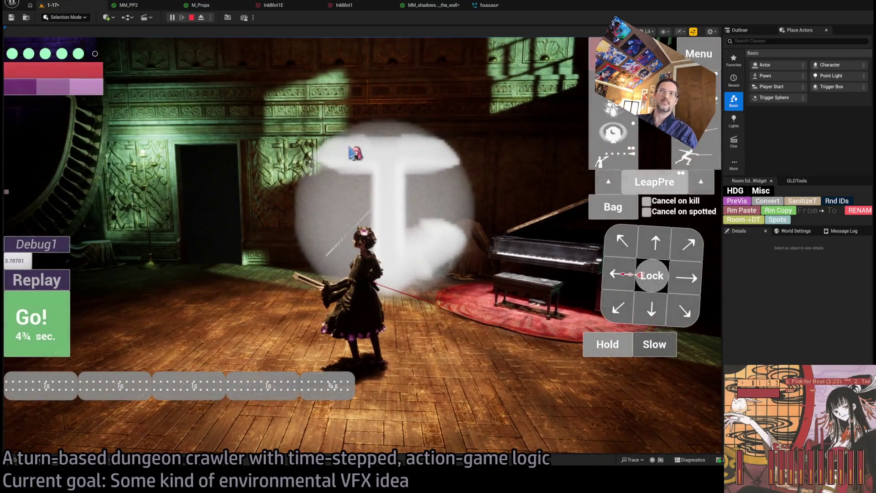
click(434, 6)
click(487, 5)
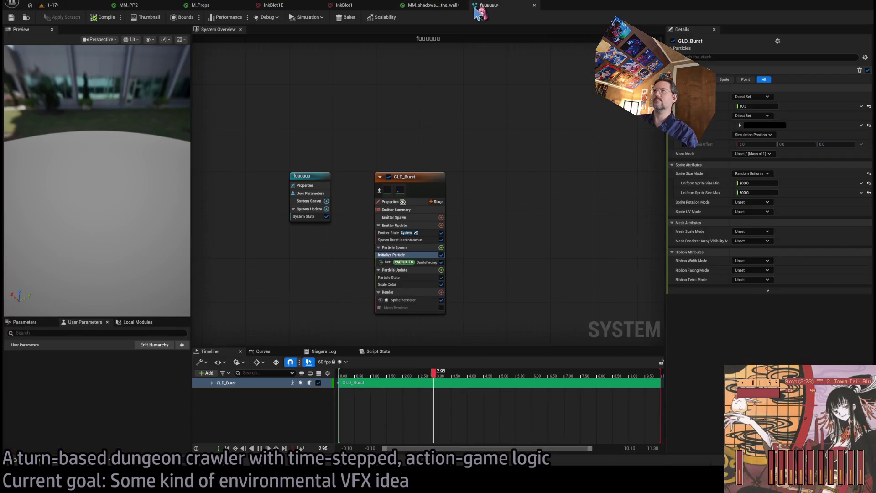
Step: Set the fuuuuuu emitter's Sprite Rotation Mode to Random
click(436, 5)
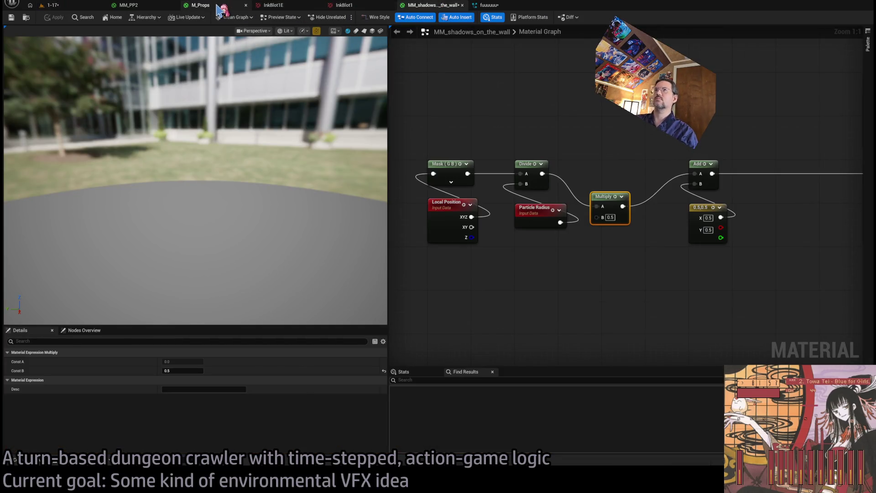
click(217, 6)
click(140, 8)
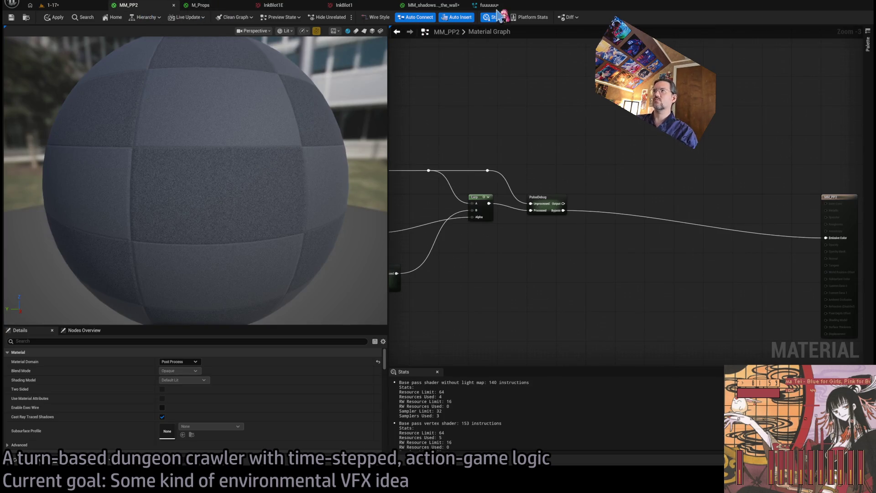
click(489, 5)
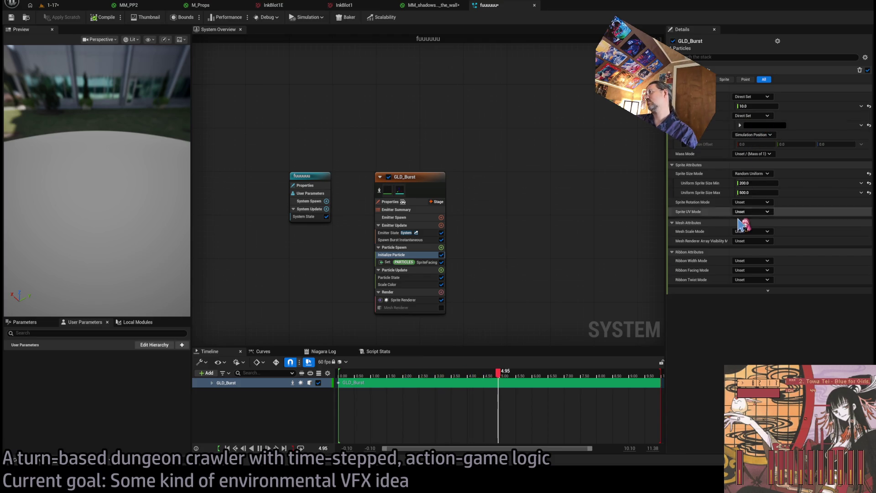
click(762, 210)
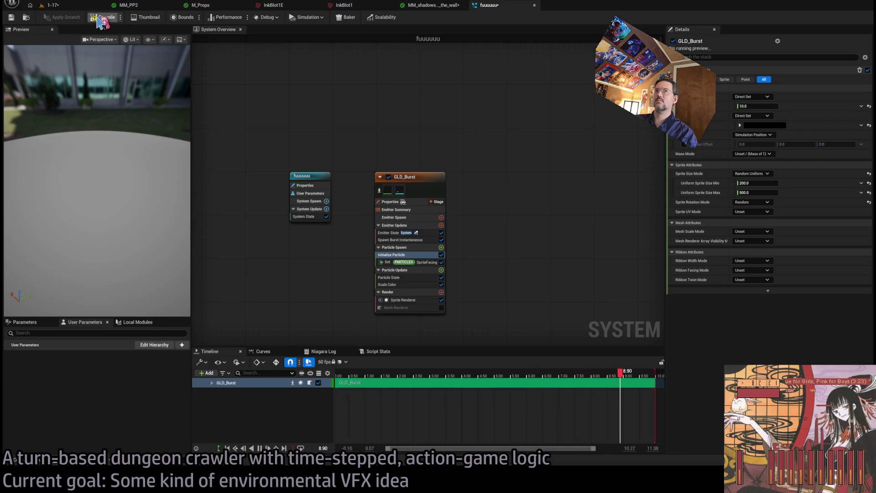
Step: Add a 1-x node after the UV Add in the wall material and view the 1-17 level
click(433, 6)
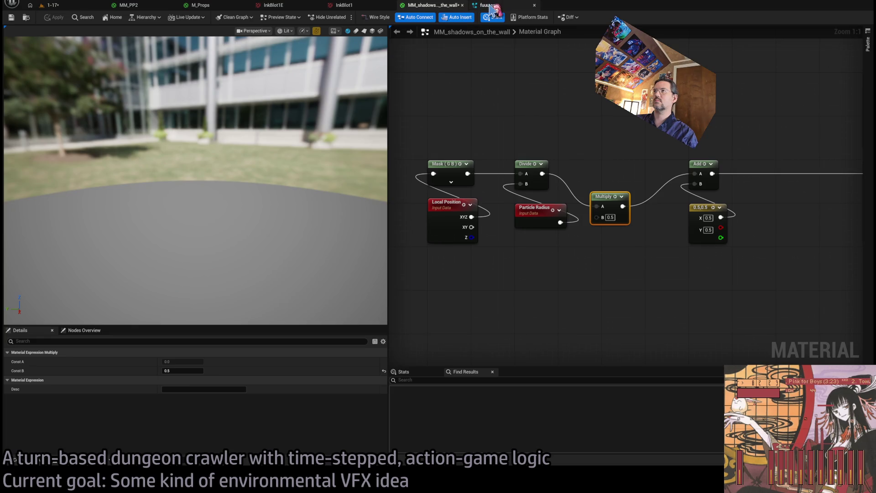
drag(612, 189, 623, 163)
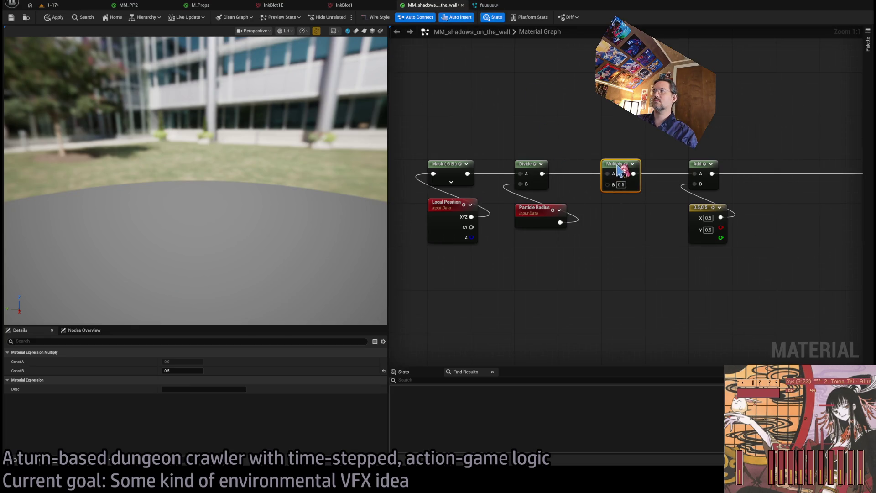
click(584, 128)
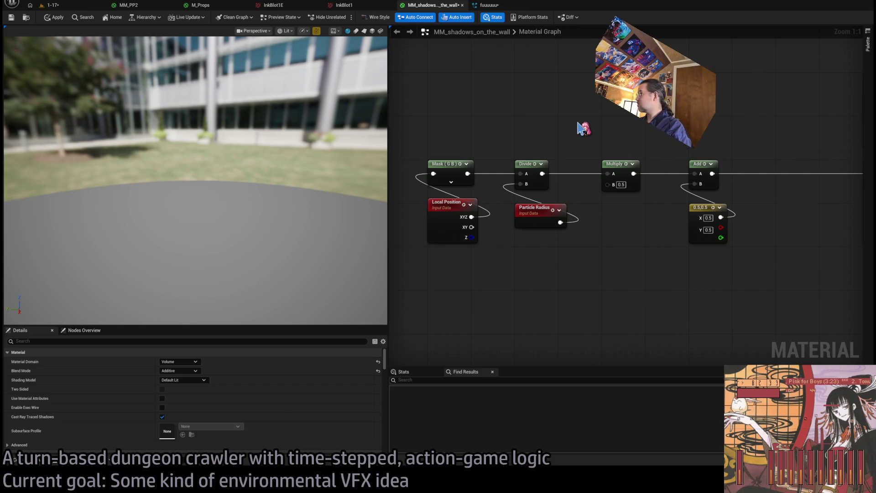
mouse_move(588, 120)
mouse_down()
mouse_move(513, 135)
mouse_move(551, 212)
mouse_up()
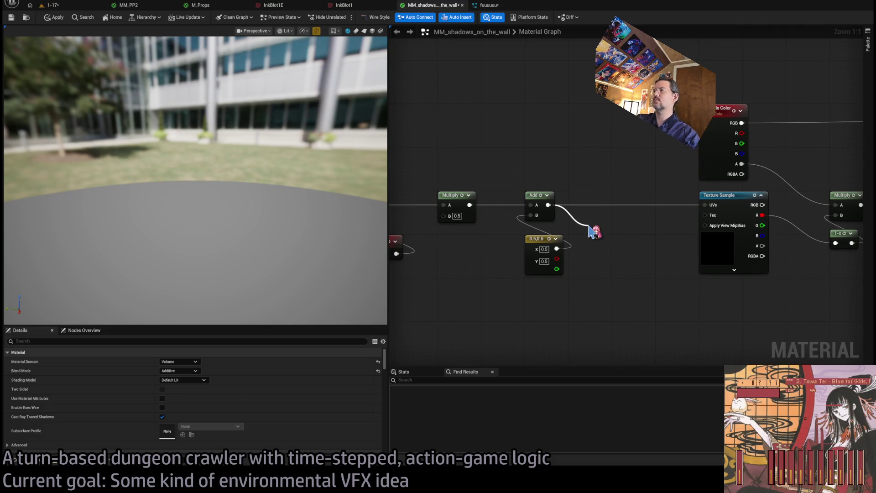
drag(594, 233, 576, 197)
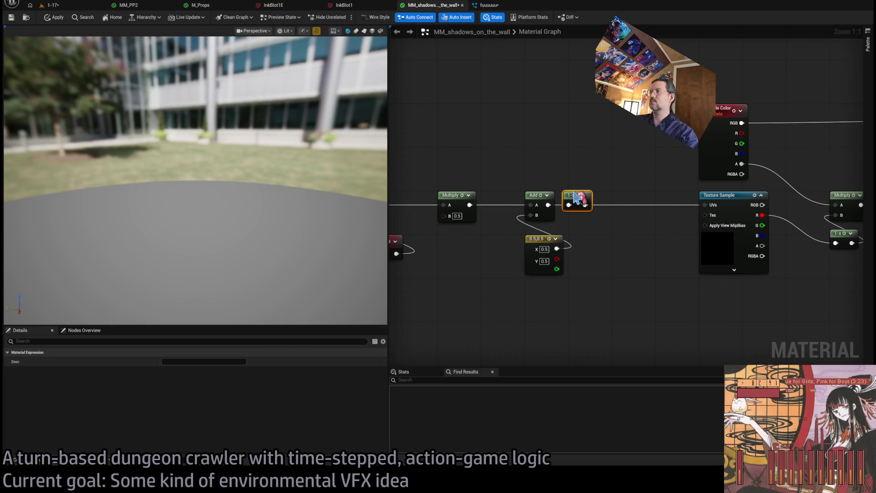
click(71, 8)
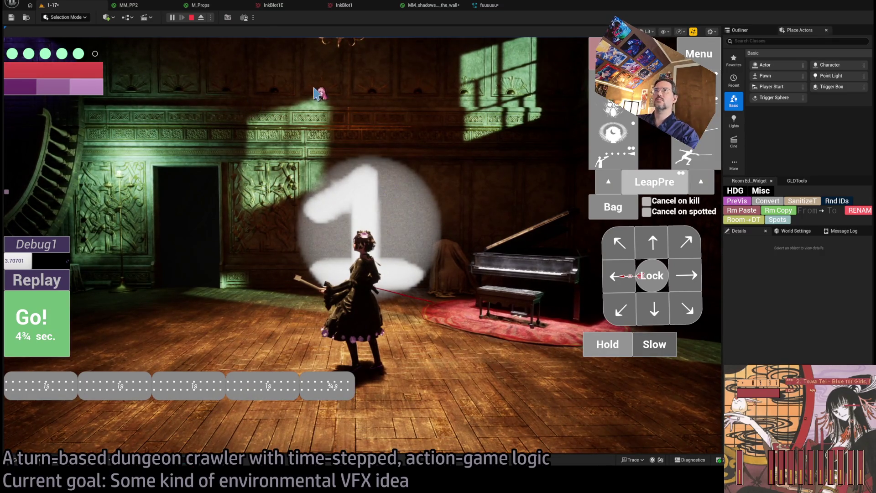
Step: Capture a GPU profile and drill into Frame > SceneRender > RenderGraphExecute
key(ctrl+shift+comma)
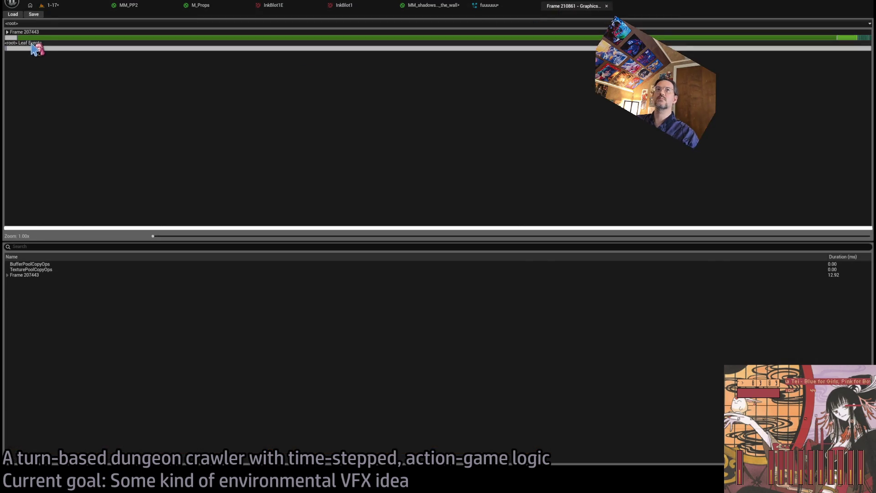
click(32, 46)
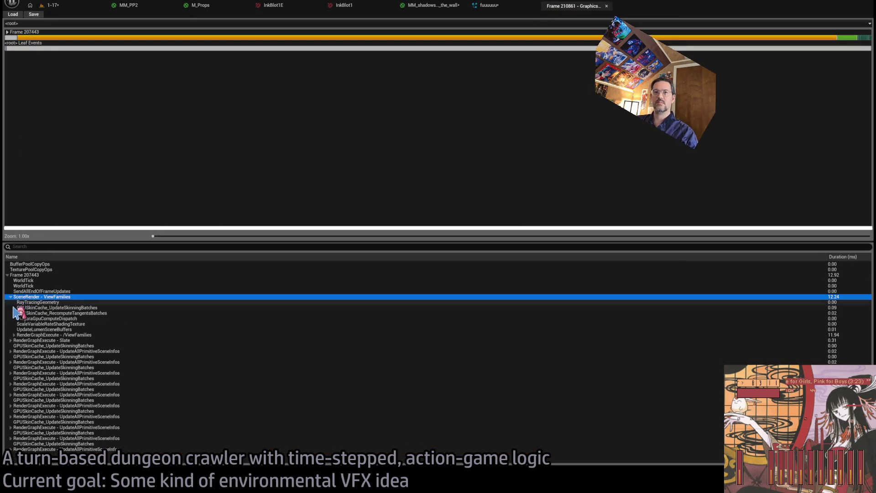
double_click(14, 37)
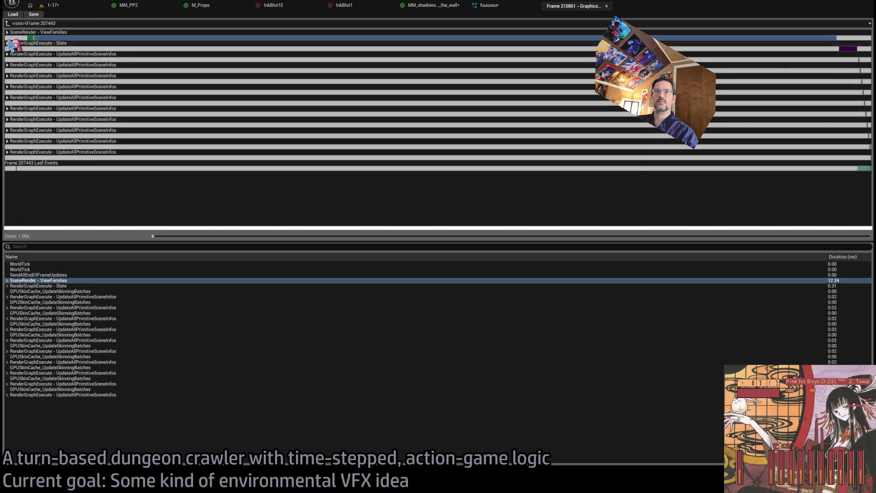
double_click(14, 37)
double_click(10, 59)
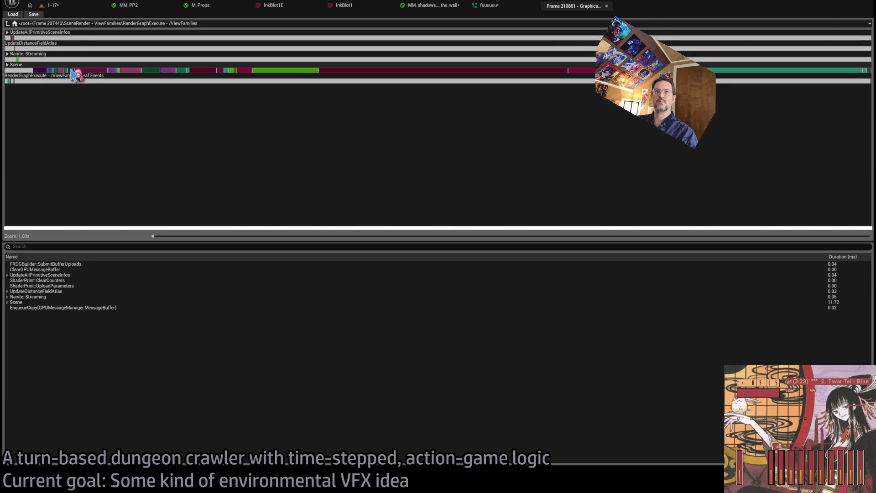
Step: Compare the VisBuffer, CustomDepth, BasePass, ShadowDepths, lighting and fog pass timings, then close the capture
click(89, 70)
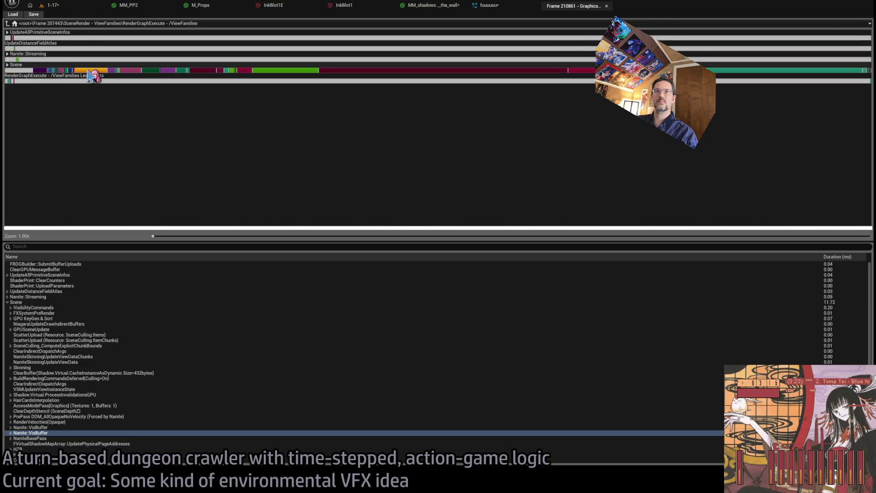
click(132, 70)
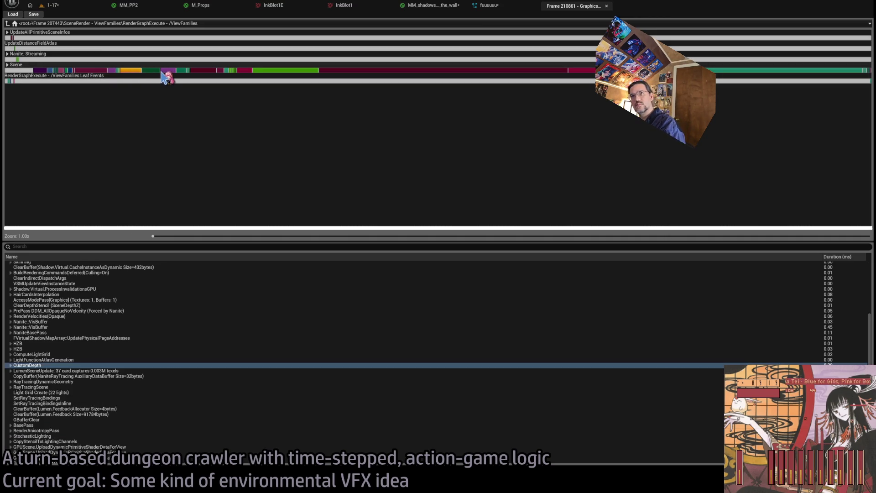
click(171, 70)
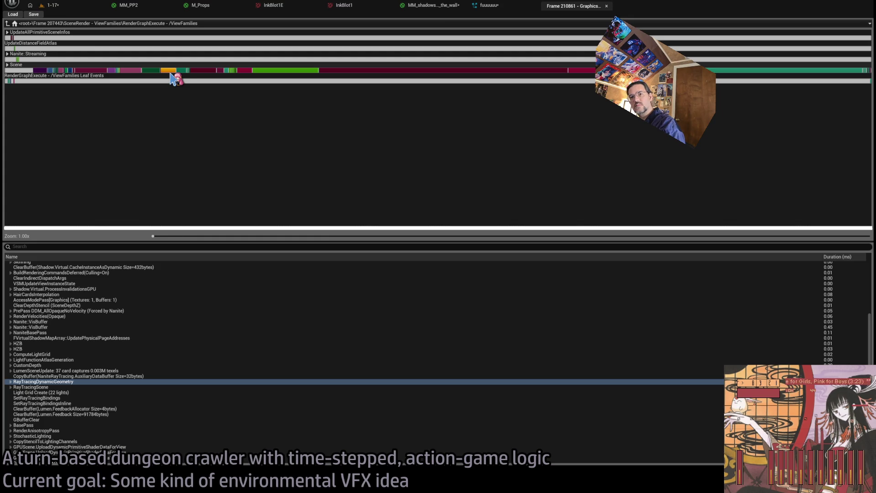
click(196, 72)
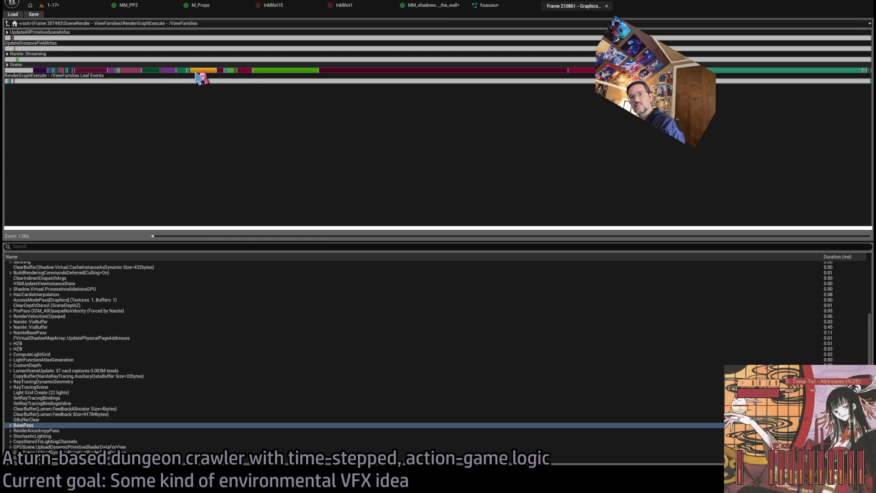
click(272, 72)
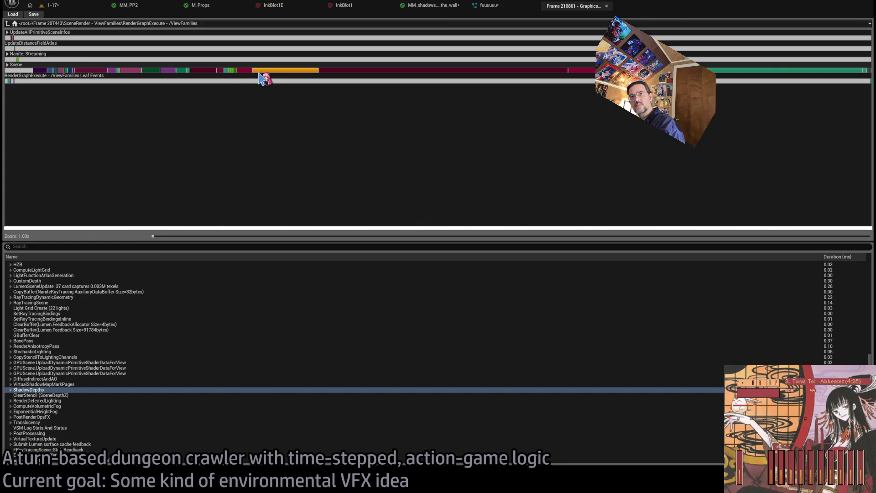
click(392, 76)
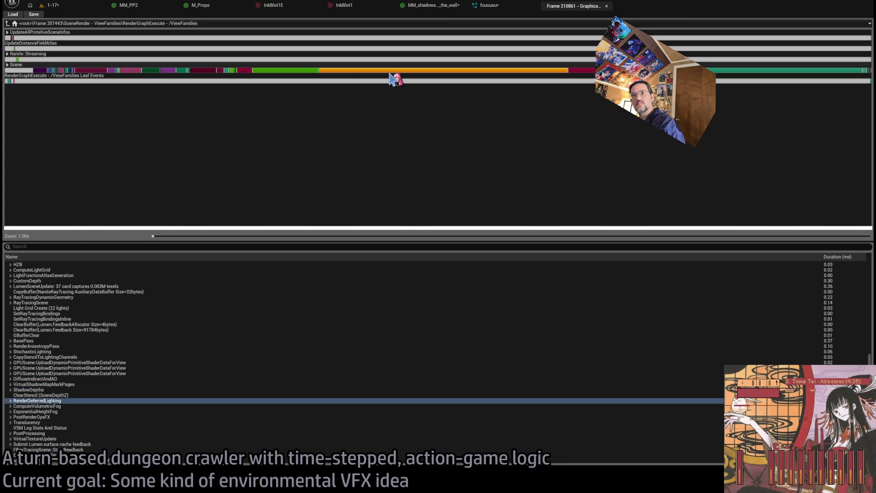
click(588, 72)
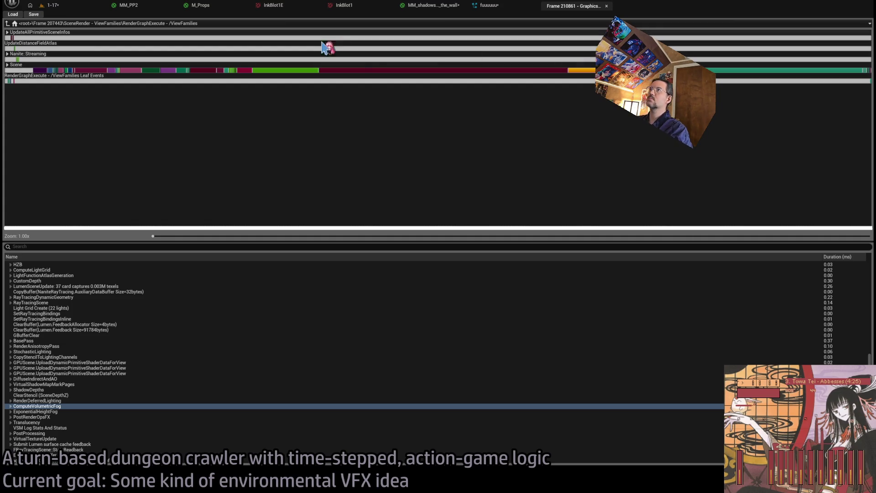
click(607, 6)
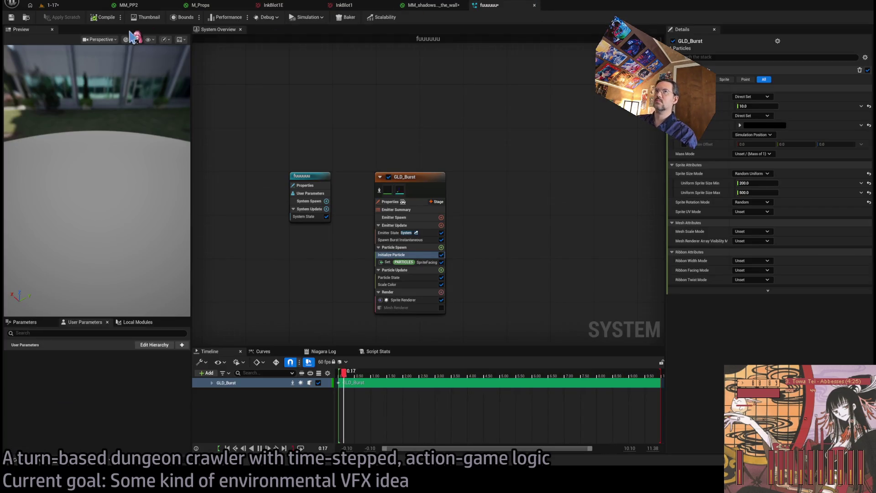
Step: Zoom in on the disc in 1-17, then select the wall material's Texture Sample to see its Debug1 settings
click(75, 7)
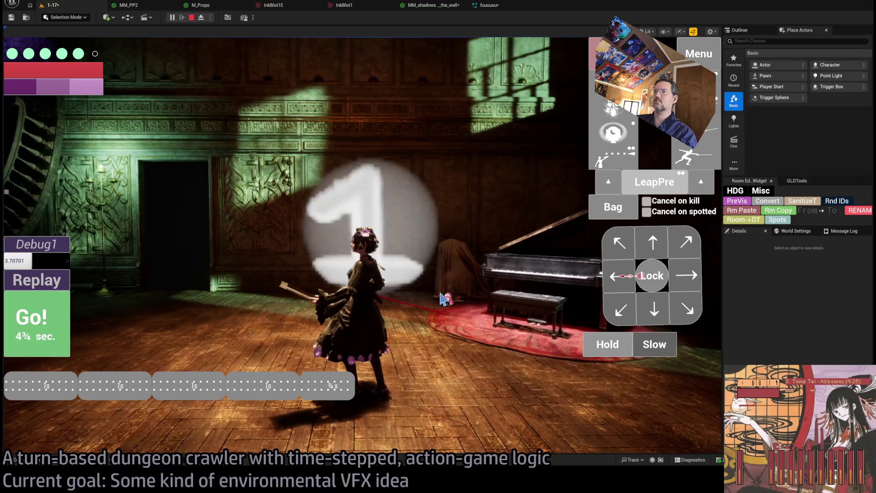
scroll(442, 296, up, 2)
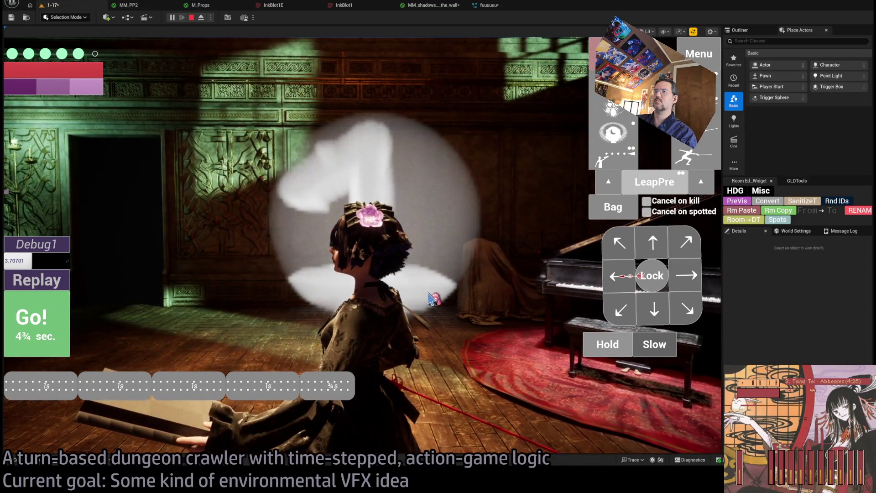
scroll(432, 300, down, 2)
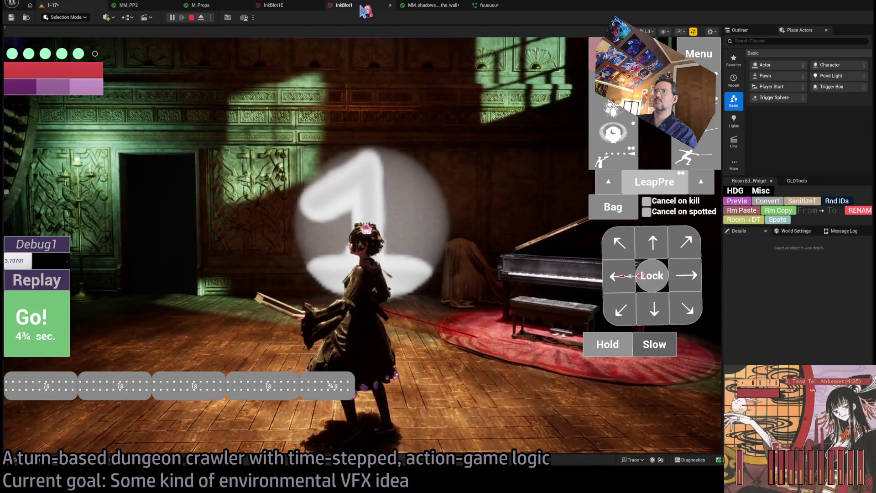
click(361, 6)
click(417, 7)
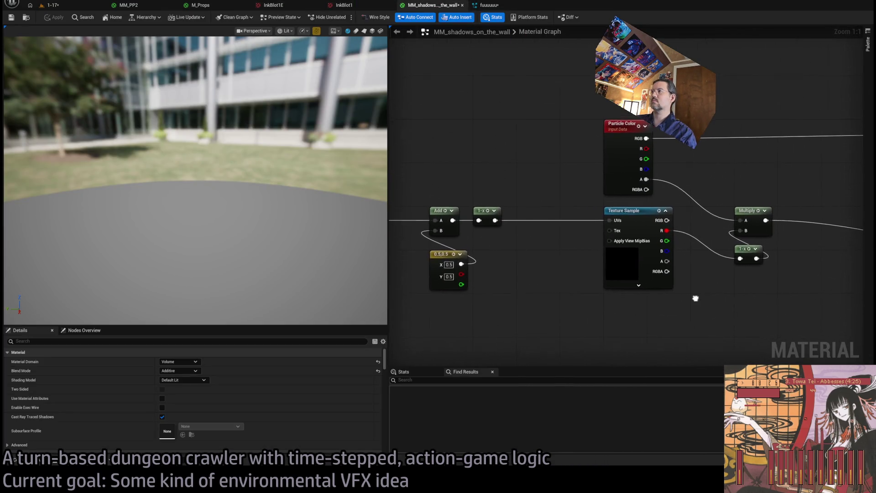
click(616, 260)
scroll(183, 418, down, 2)
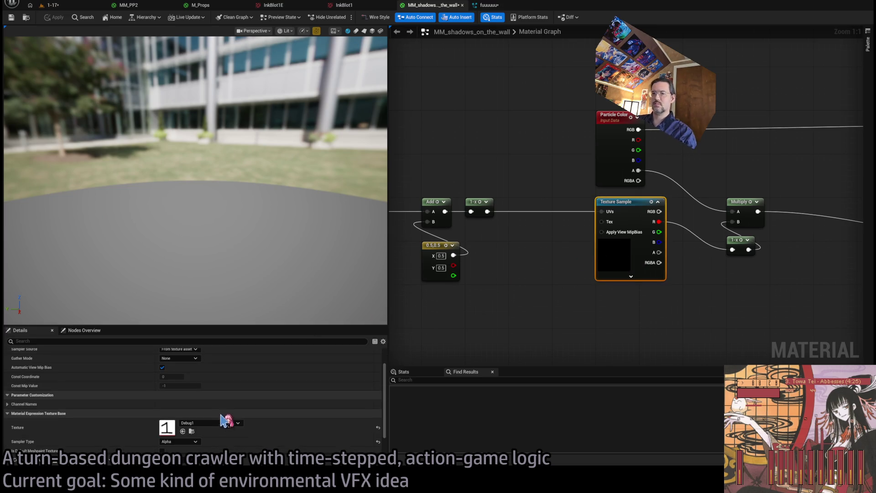
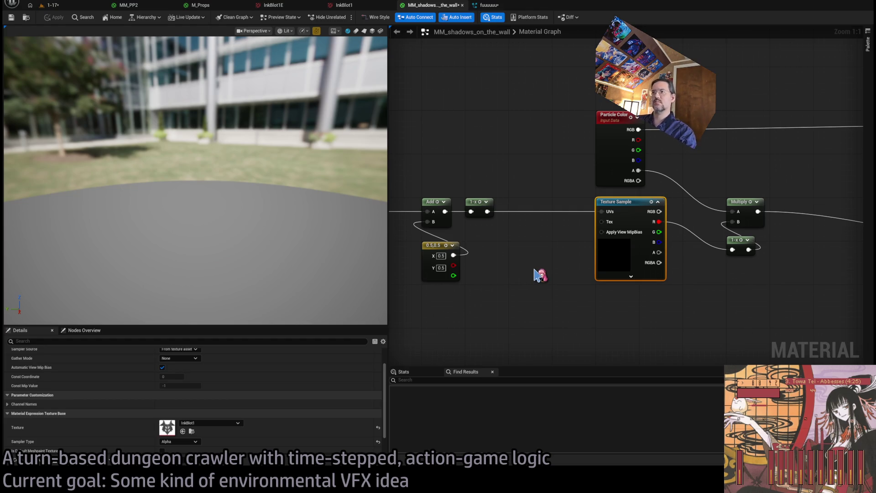
Step: Flip between the shadow material graph and the running 1-17 level to compare them
drag(456, 263, 593, 272)
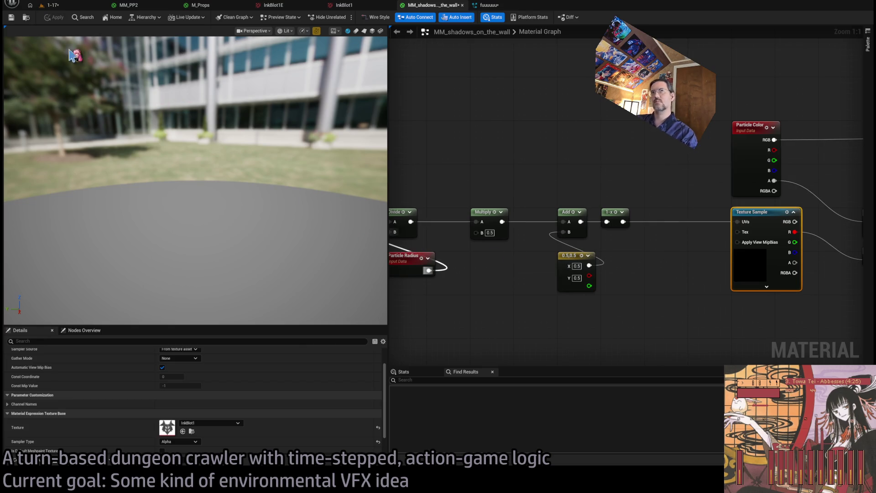
click(58, 7)
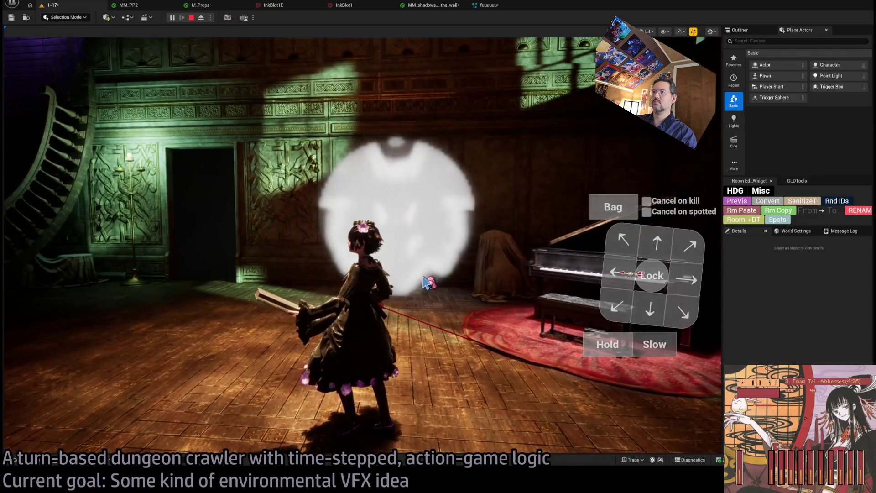
click(439, 6)
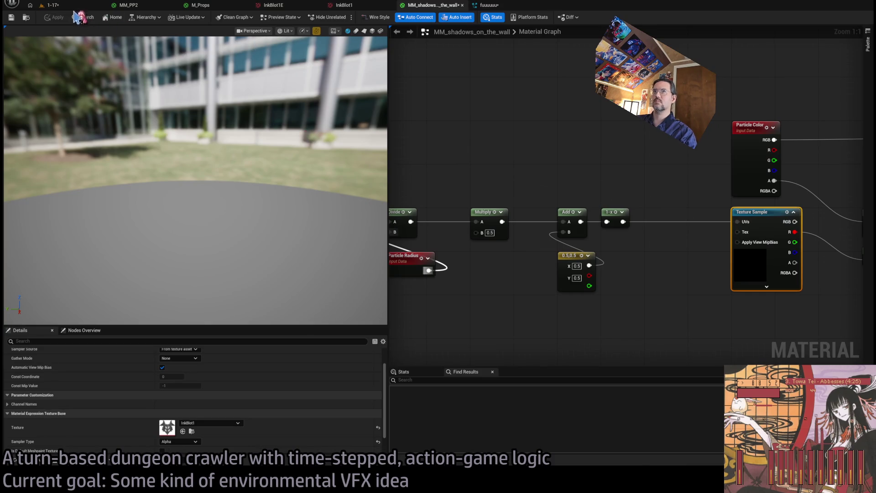
click(55, 5)
click(434, 6)
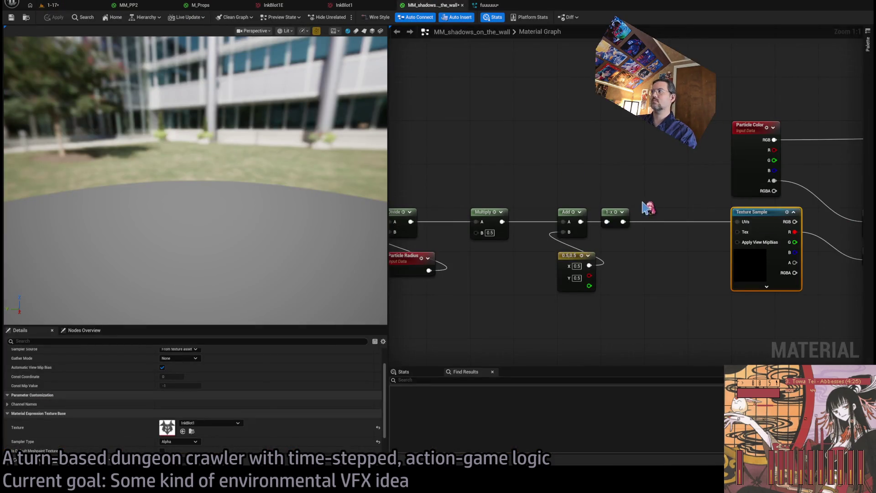
click(55, 6)
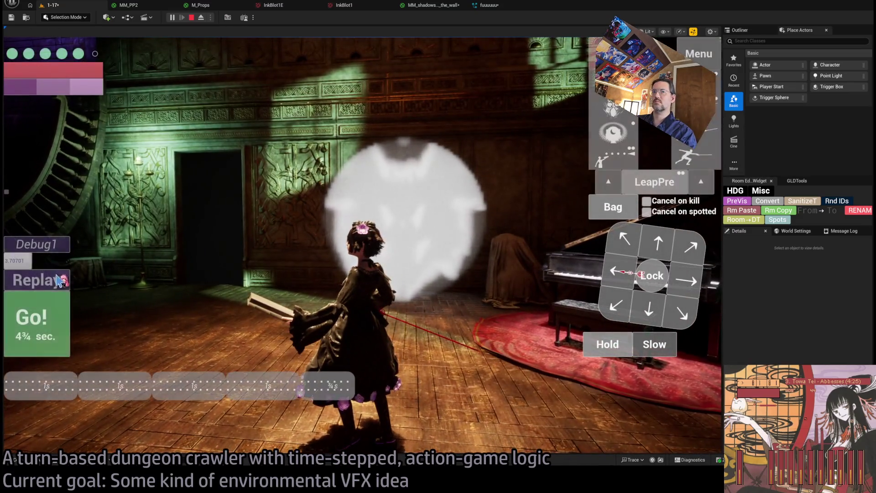
Step: Play two more attack turns in the running level to watch the shadows
click(59, 285)
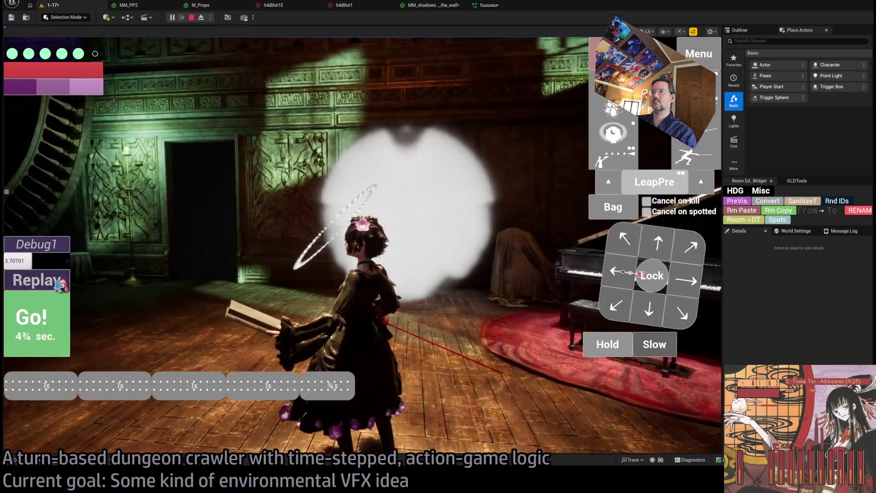
click(57, 280)
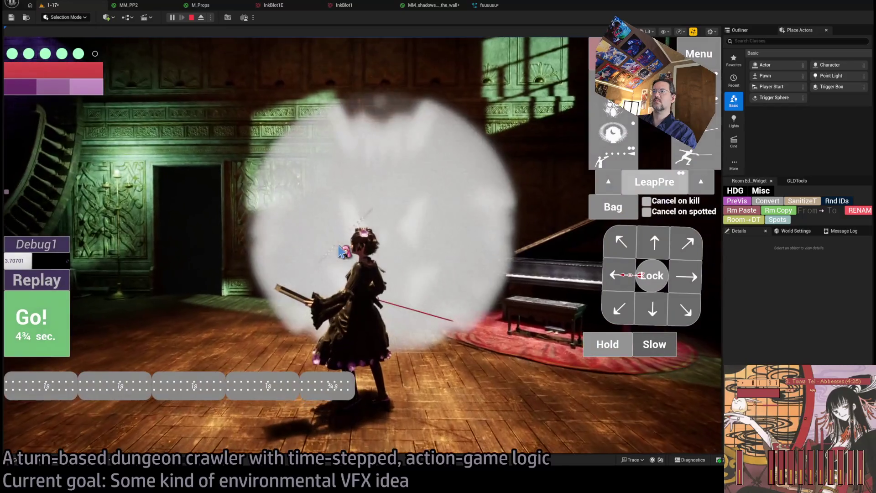
click(356, 252)
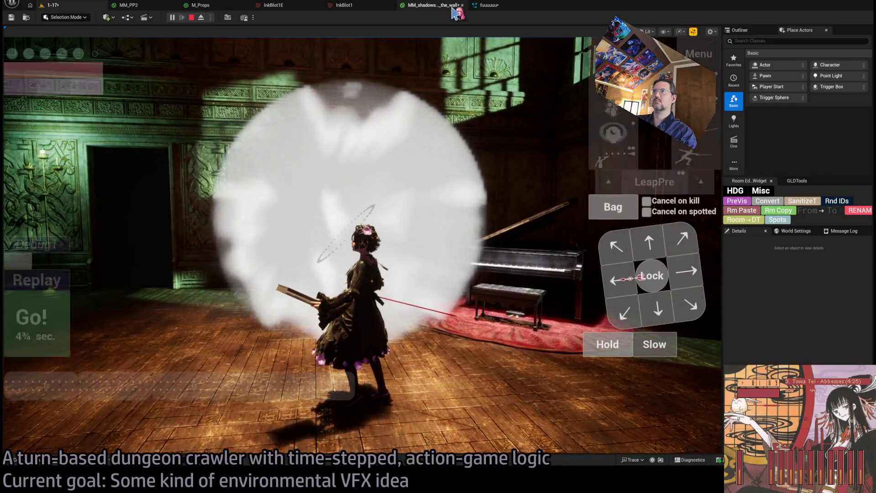
Step: Review the shadow material graph around the Texture Sample and material output nodes
click(433, 5)
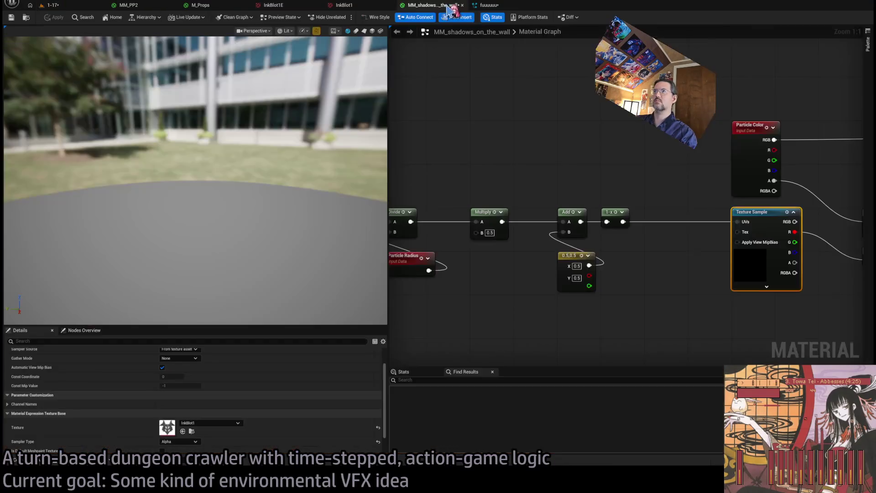
scroll(571, 252, down, 2)
mouse_move(567, 245)
mouse_down()
mouse_move(485, 245)
mouse_move(524, 244)
mouse_move(562, 229)
mouse_up()
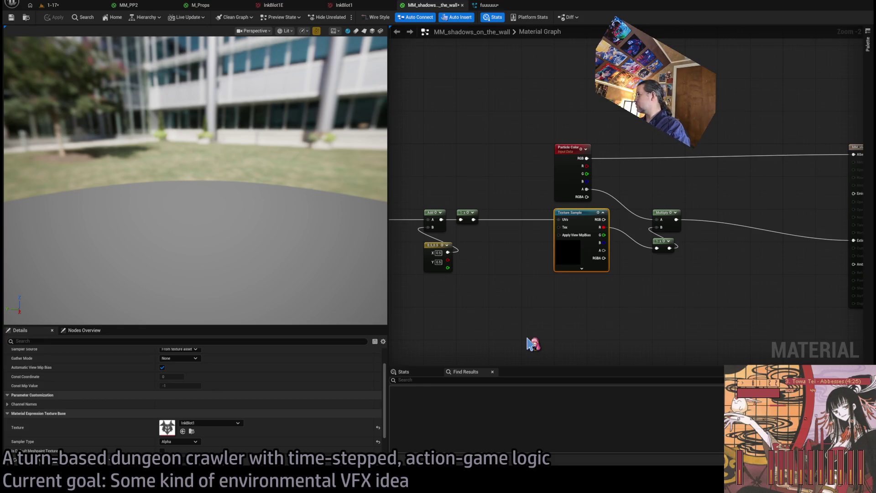
drag(688, 310, 565, 288)
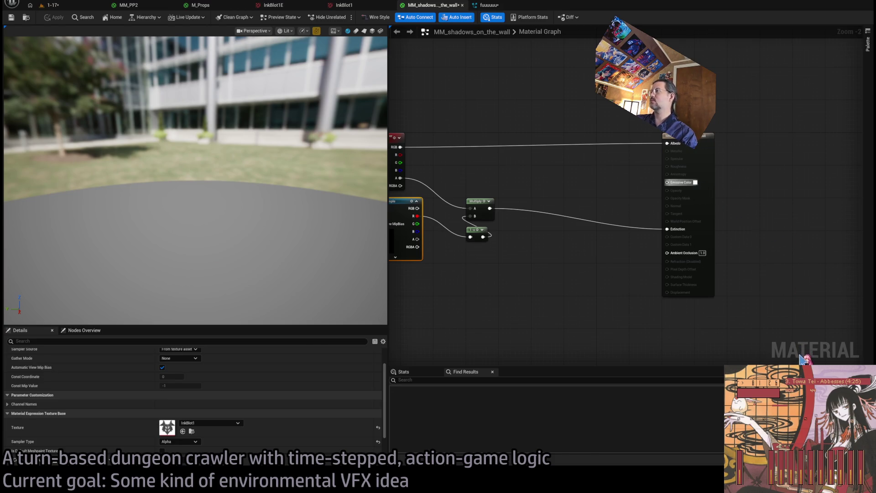
Step: Replay the character's last turn four times in the 1-17 level to watch the effect
click(54, 5)
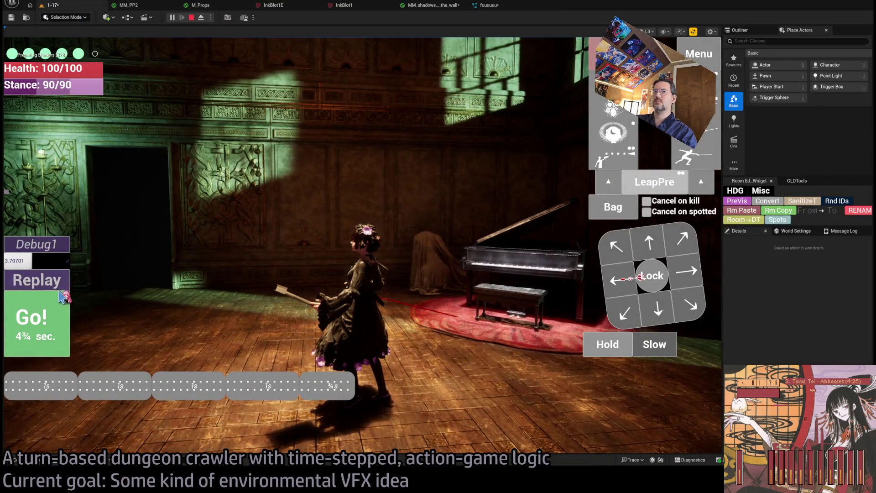
click(31, 280)
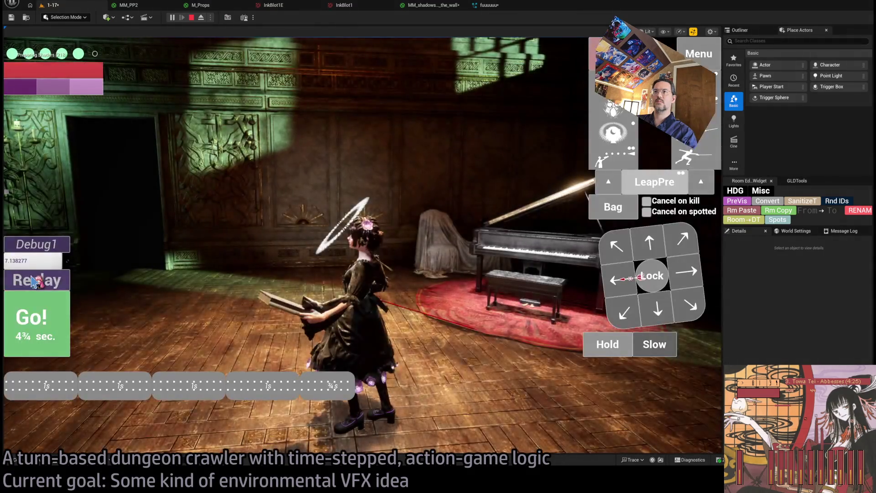
click(35, 283)
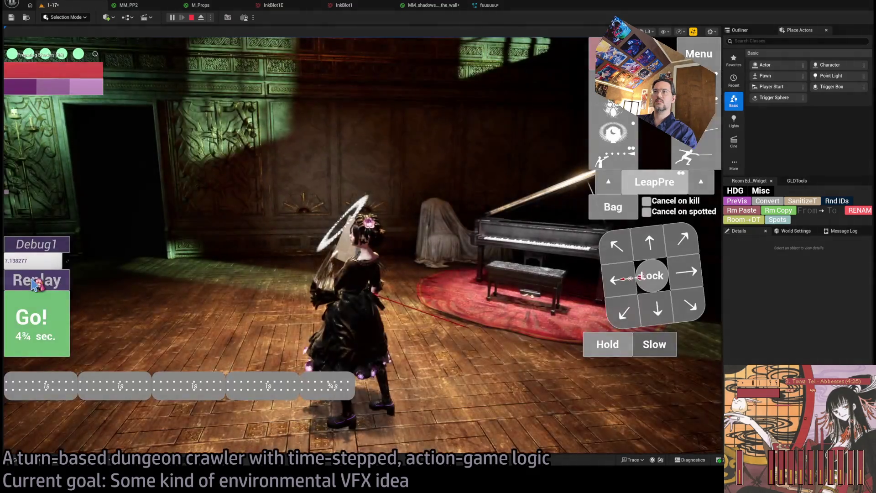
click(33, 280)
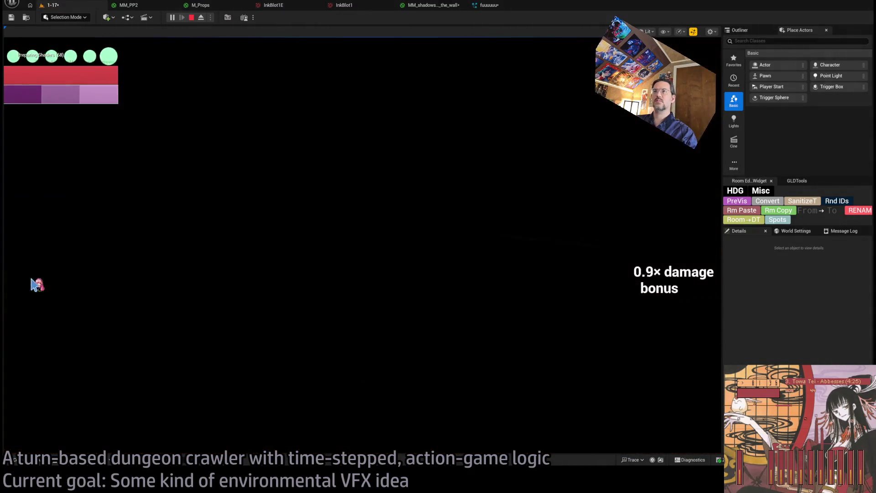
click(35, 278)
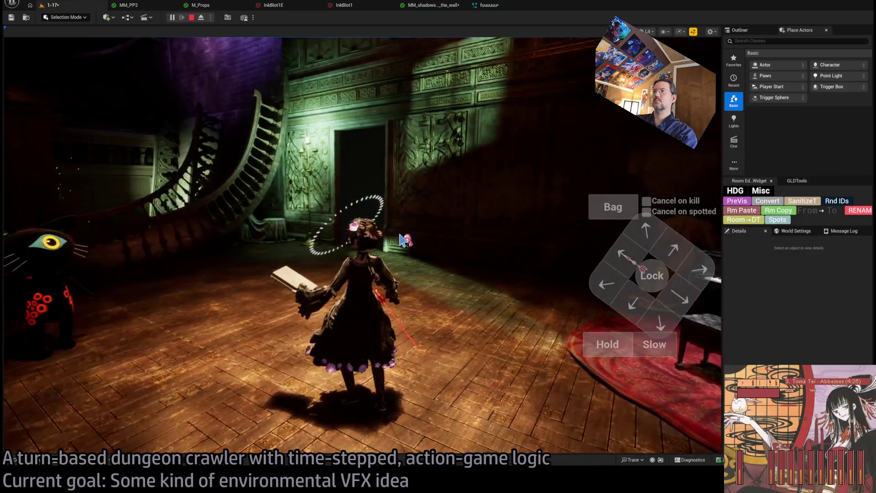
Step: Stop the session, select the Niagara shadow effect, and play the level again
key(Escape)
click(501, 205)
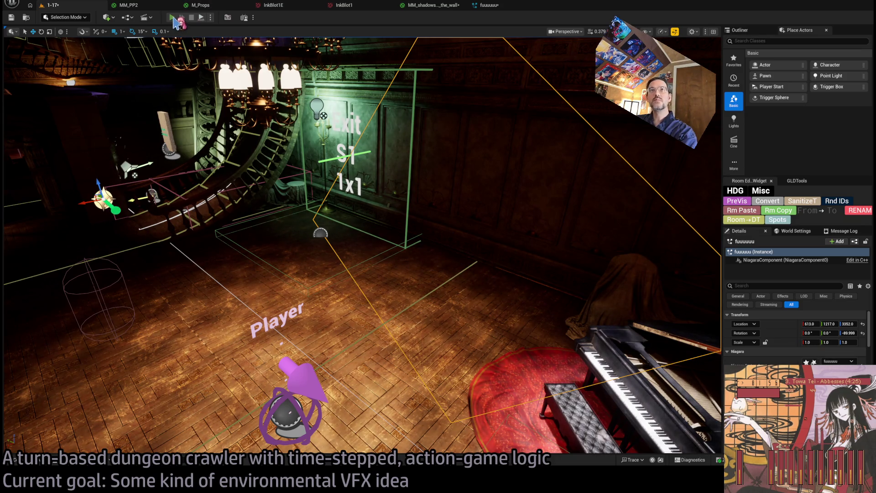
key(alt+p)
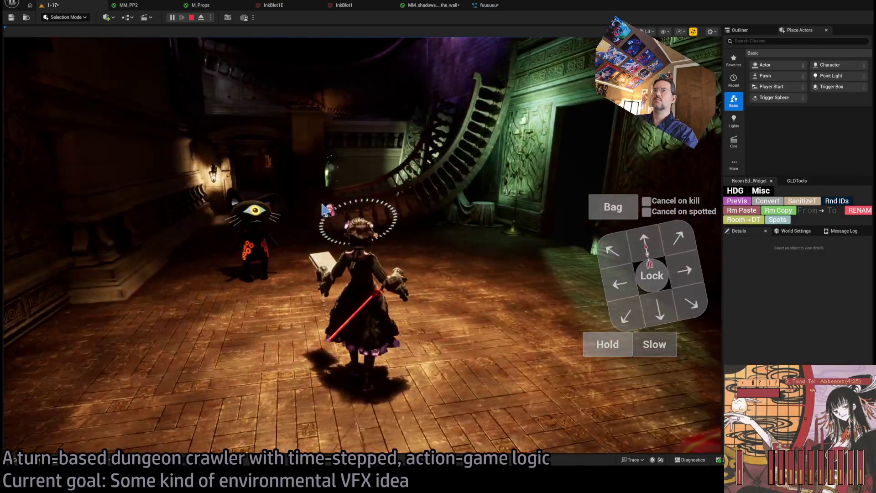
Step: Stop play, frame the selected Niagara effect, and open the Content Drawer's debug assets
key(Escape)
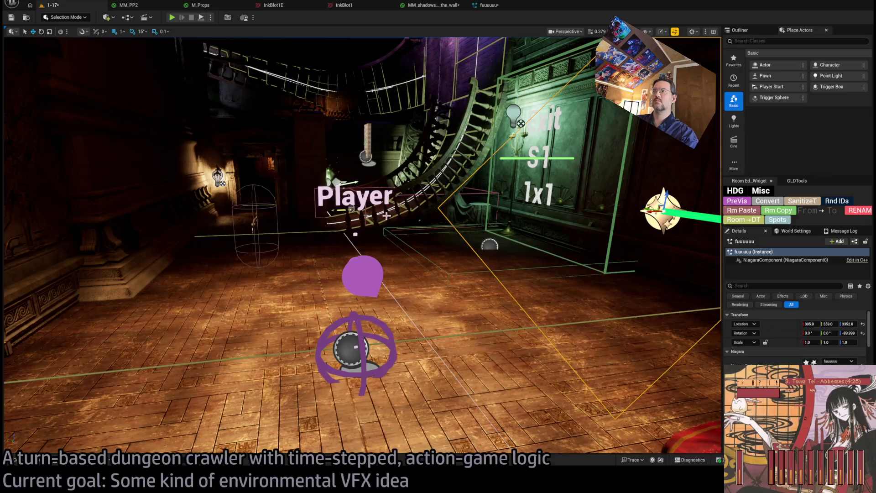
key(f)
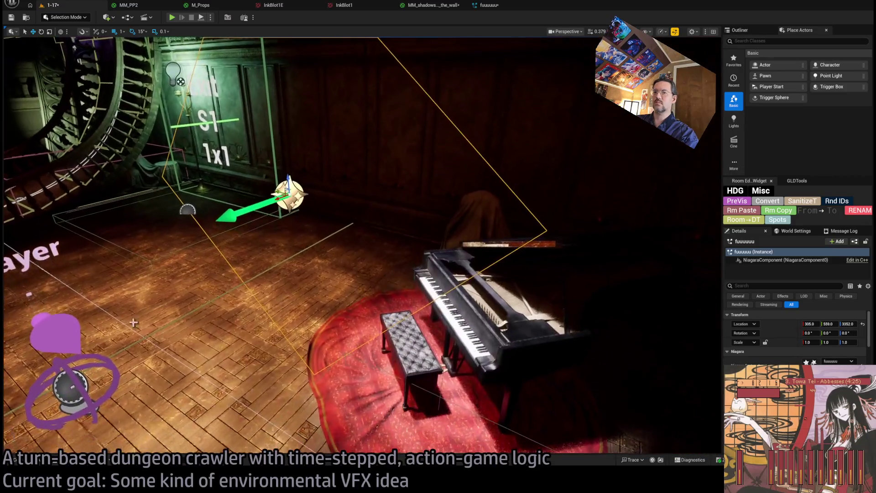
click(36, 463)
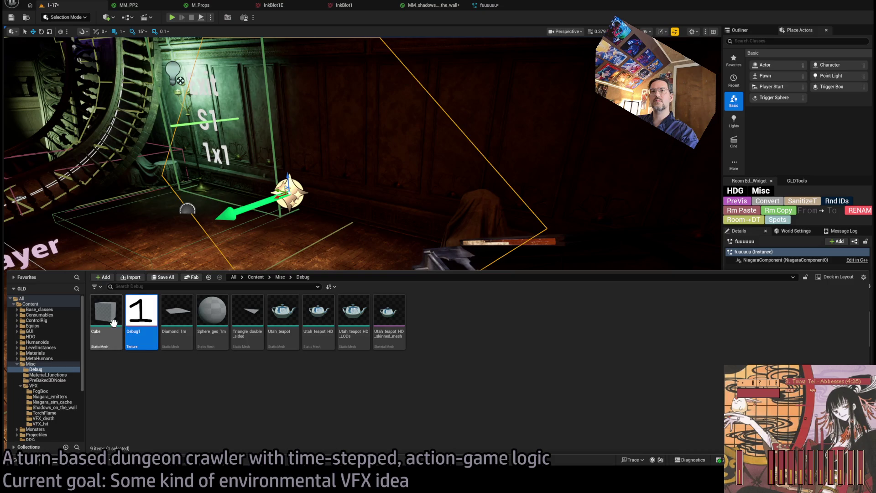
Step: Place a Debug Cube beside the piano, stretched to 1.0 × 7.4 × 6.7 and shifted along X
mouse_move(114, 323)
mouse_down()
mouse_move(319, 235)
mouse_move(388, 231)
mouse_move(395, 250)
mouse_move(388, 182)
mouse_up()
mouse_move(376, 239)
mouse_down()
mouse_move(438, 233)
mouse_move(391, 203)
mouse_move(390, 189)
mouse_up()
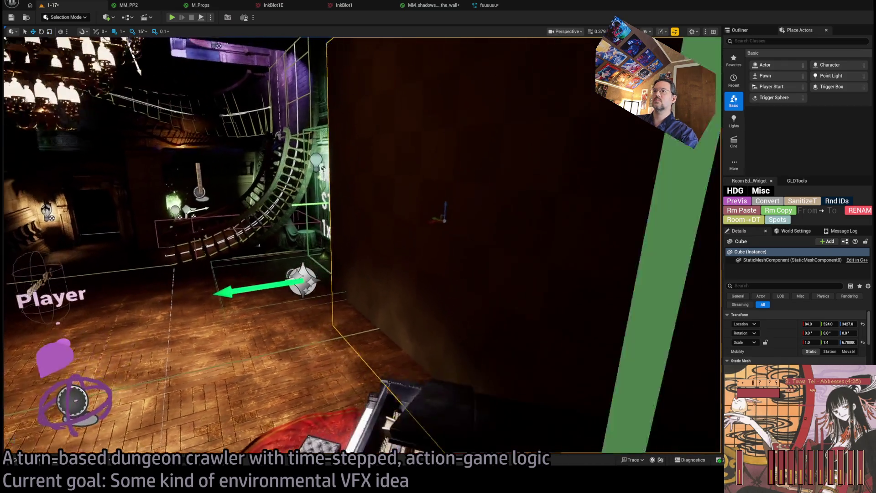
mouse_move(445, 220)
mouse_down()
mouse_move(523, 225)
mouse_move(484, 228)
mouse_move(438, 192)
mouse_up()
key(ctrl+space)
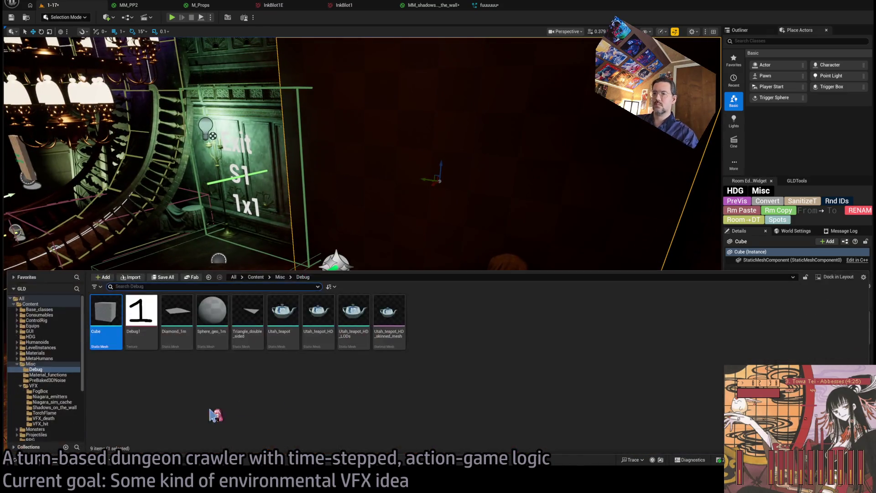
Step: Select the Niagara effect actor and move the view toward the piano
click(335, 265)
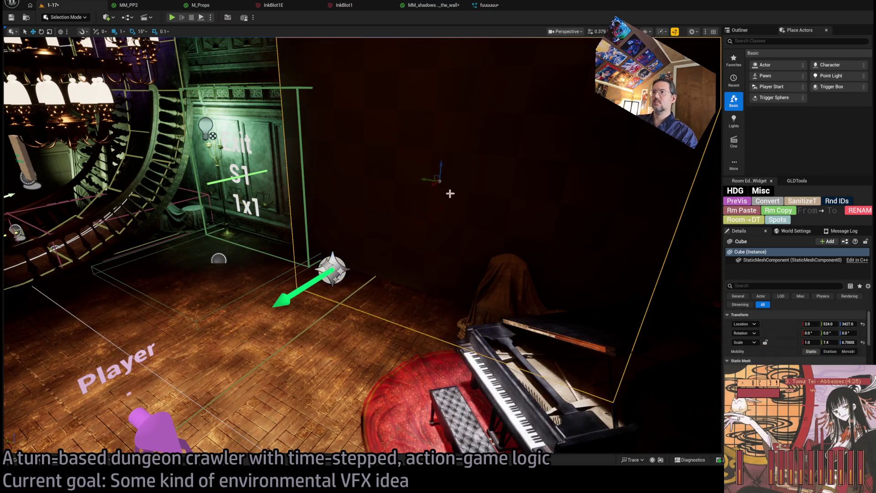
key(ctrl+space)
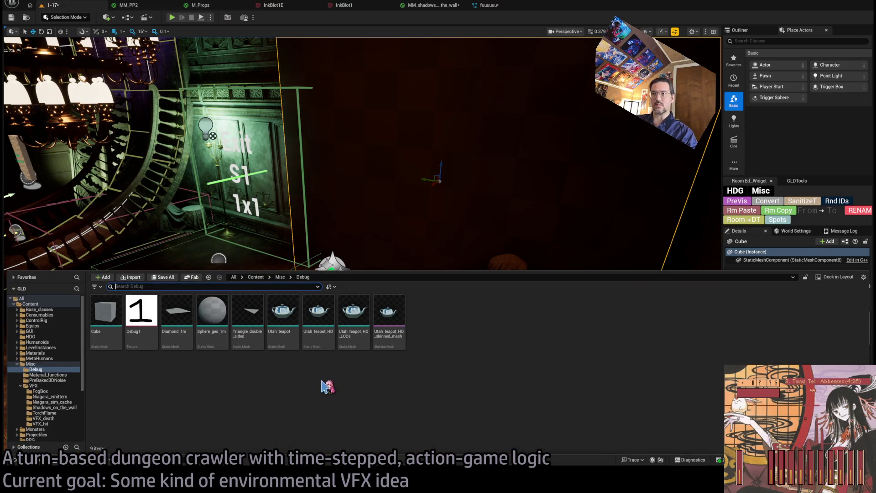
mouse_move(561, 309)
mouse_down()
mouse_move(575, 288)
mouse_move(561, 310)
mouse_up()
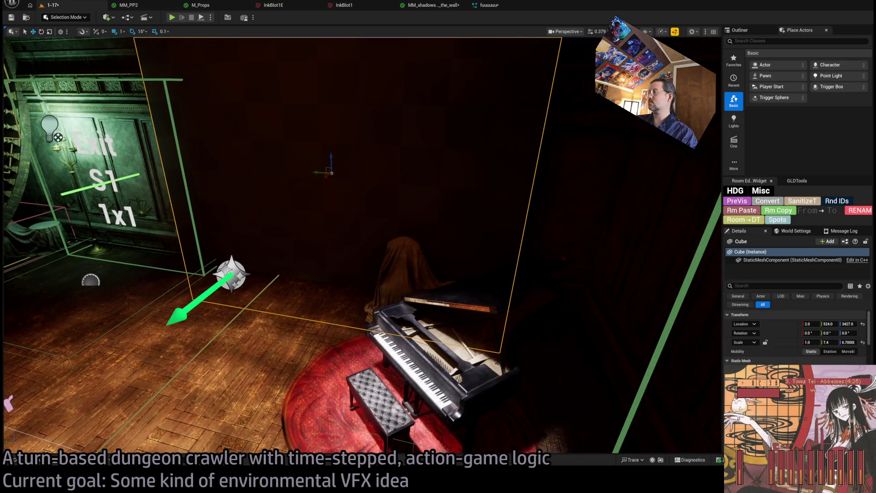
key(ctrl+space)
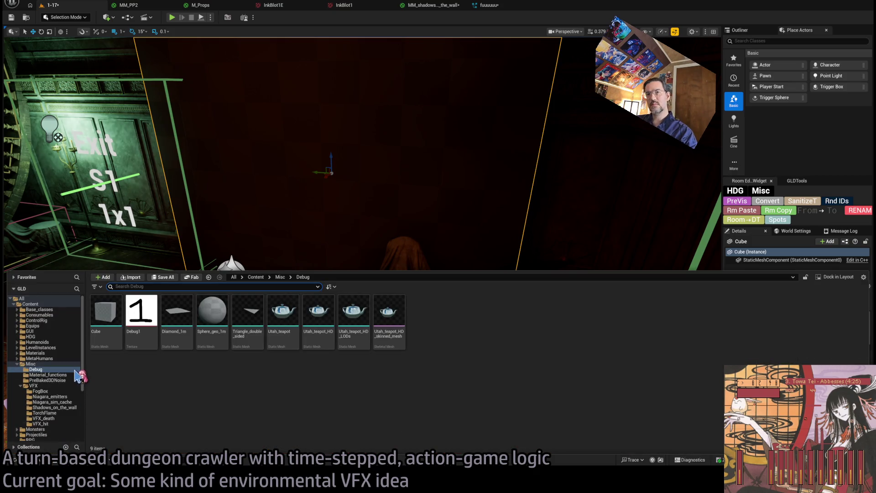
Step: Browse the Misc and Materials folders, then collapse the Content Drawer to reveal the white wall
click(32, 364)
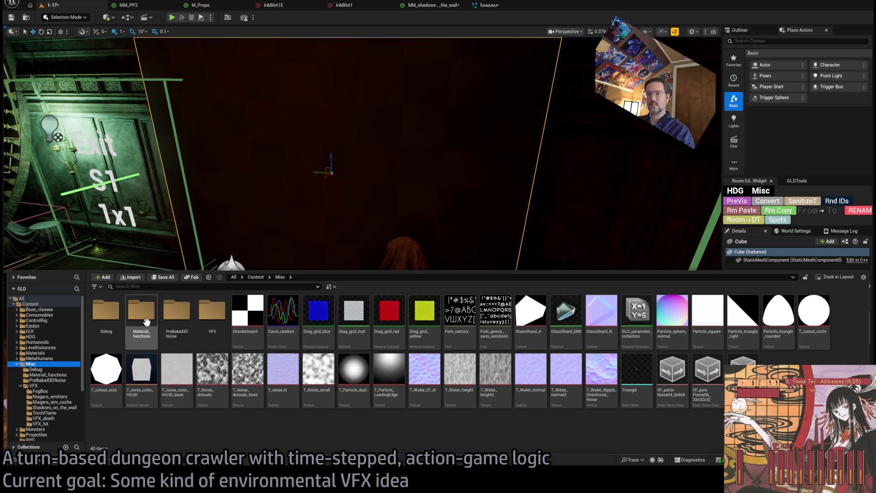
scroll(46, 389, down, 3)
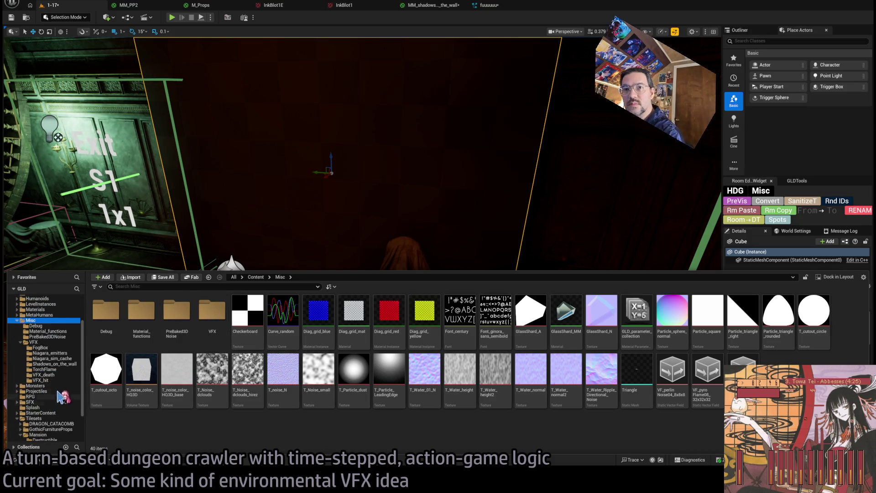
click(16, 420)
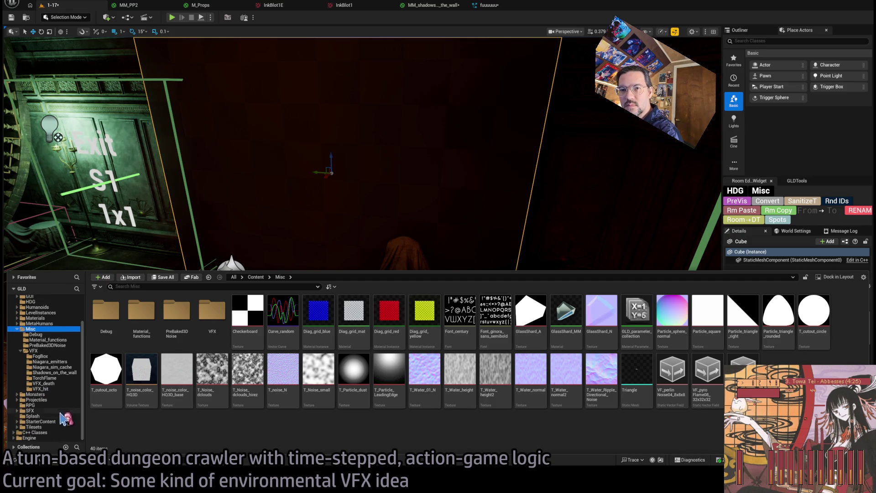
click(54, 318)
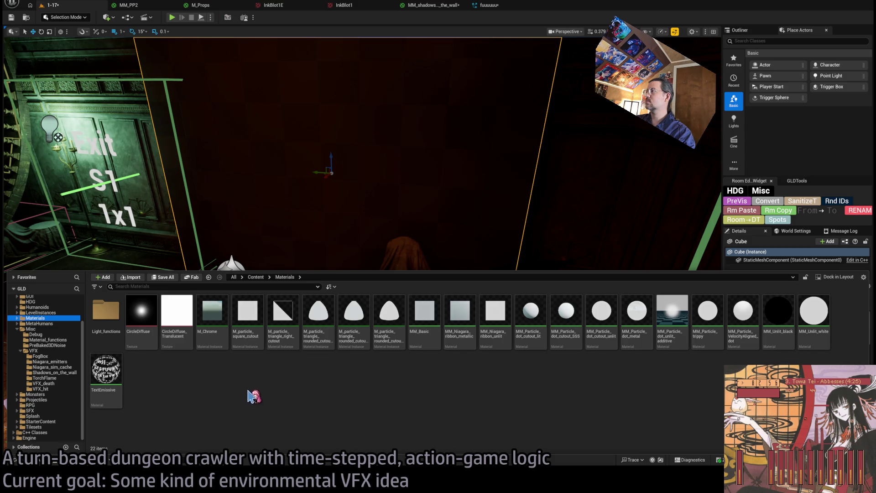
click(468, 220)
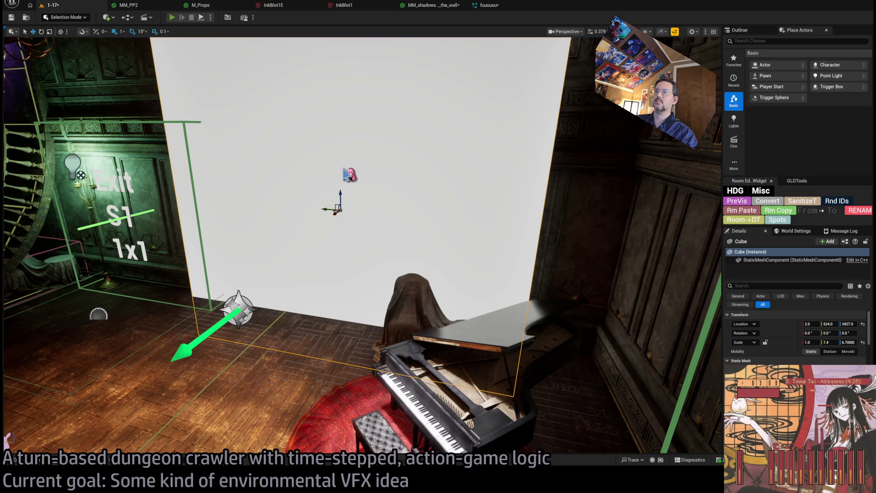
Step: Play the level to inspect the wall's inkblot shadow, comparing it against the material and InkBlot1 texture
key(alt+p)
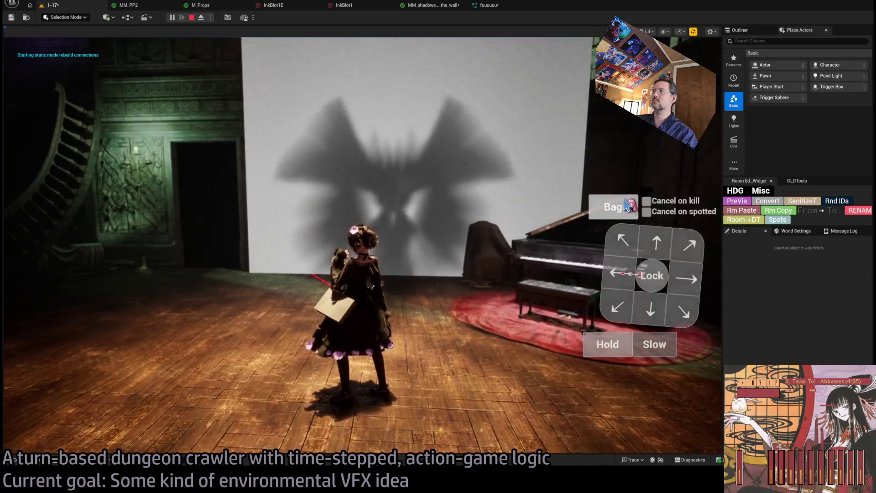
click(627, 136)
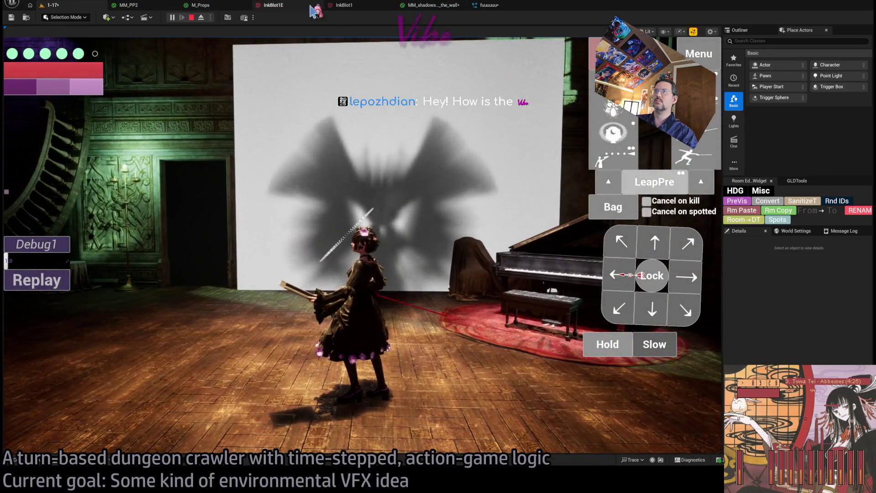
click(425, 6)
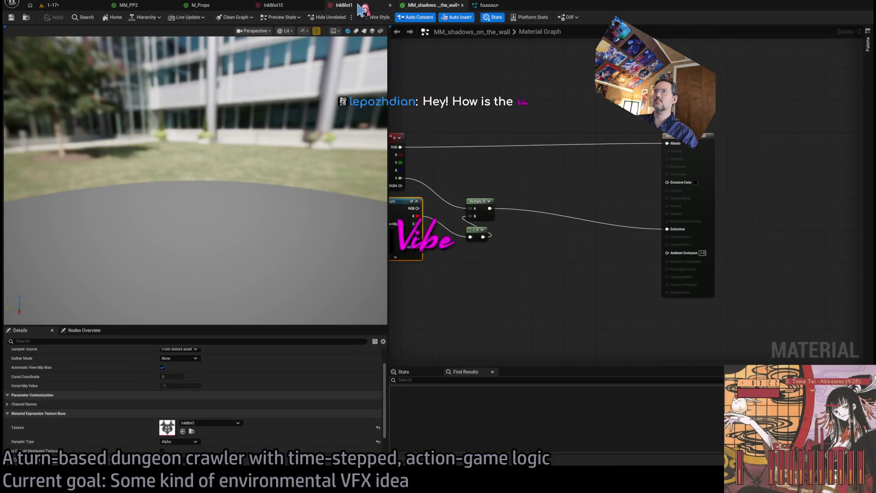
click(344, 5)
click(55, 5)
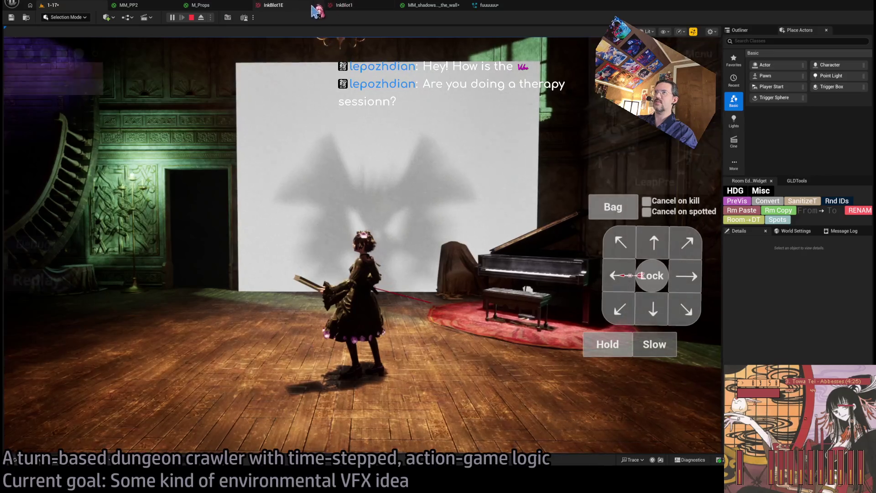
click(346, 5)
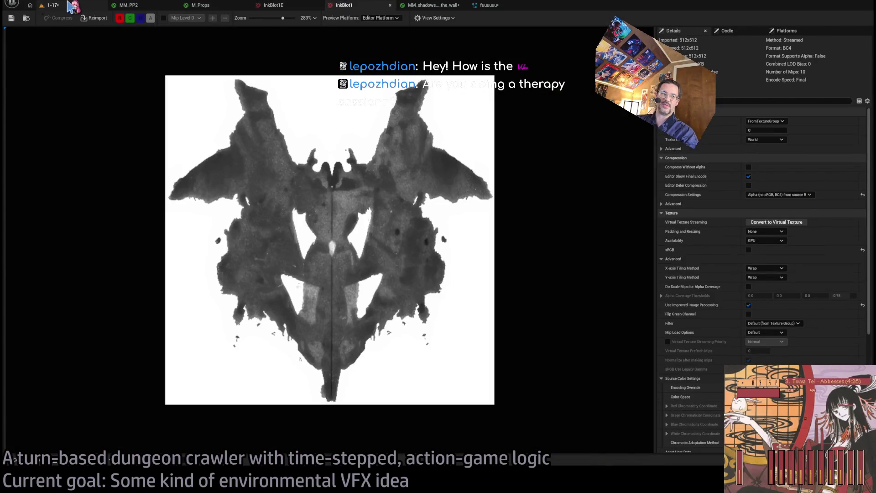
Step: Replay the turn in 1-17 to watch the inkblot shadow, then go to the MM_shadows_on_the_wall graph
click(70, 6)
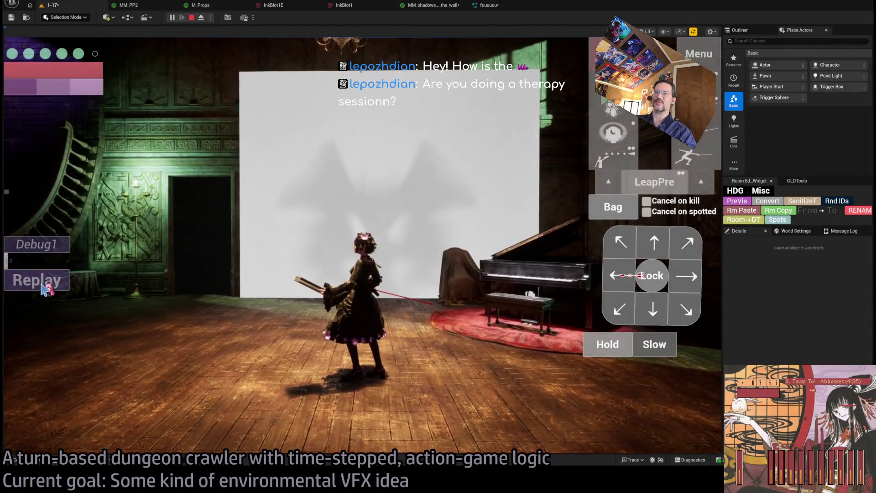
click(44, 288)
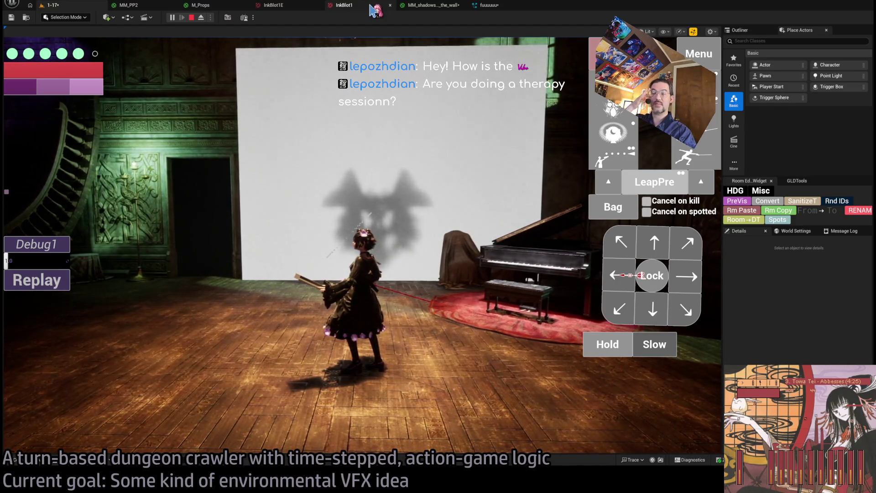
click(376, 10)
click(434, 6)
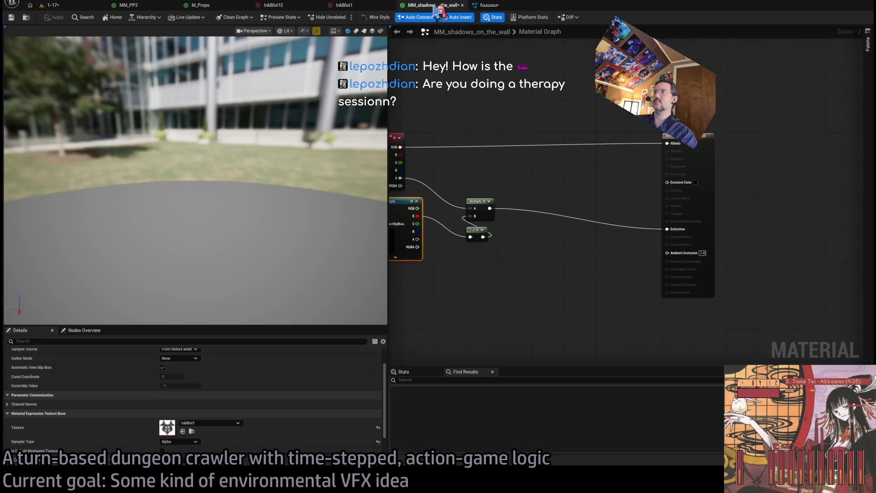
Step: Select the eight nodes feeding the texture UVs and nudge them slightly upward
scroll(541, 205, down, 4)
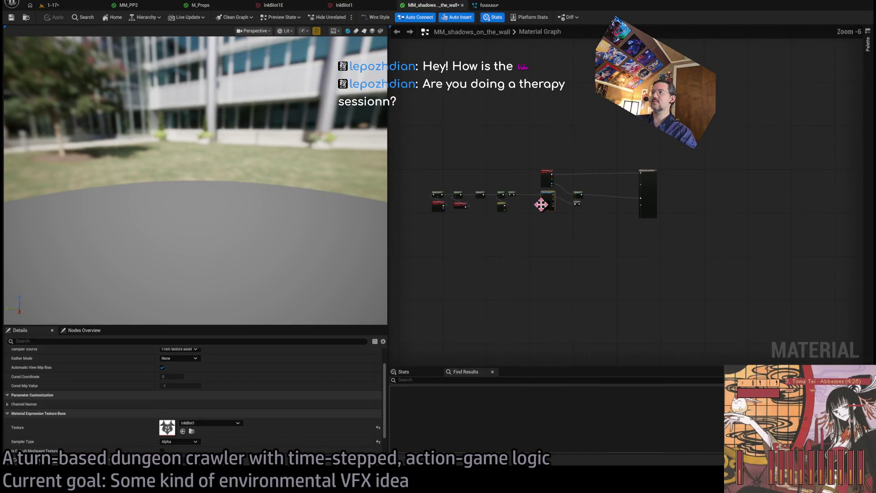
scroll(542, 205, up, 5)
scroll(594, 220, down, 3)
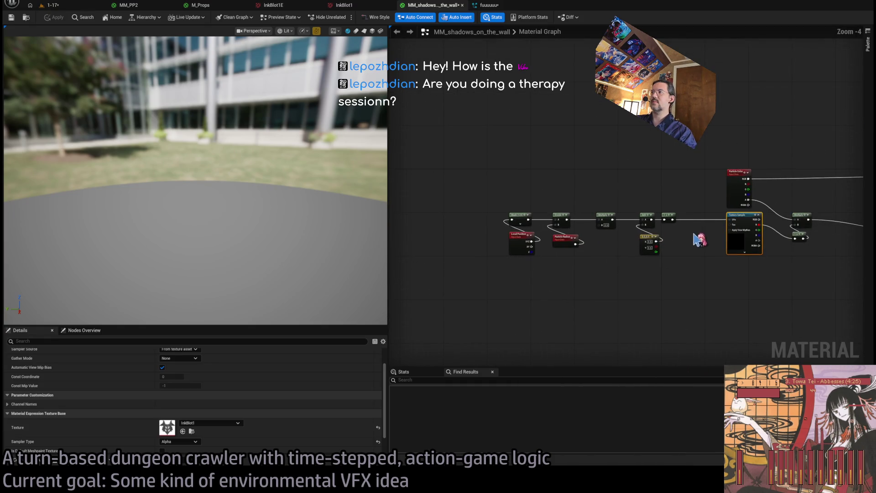
scroll(685, 220, up, 1)
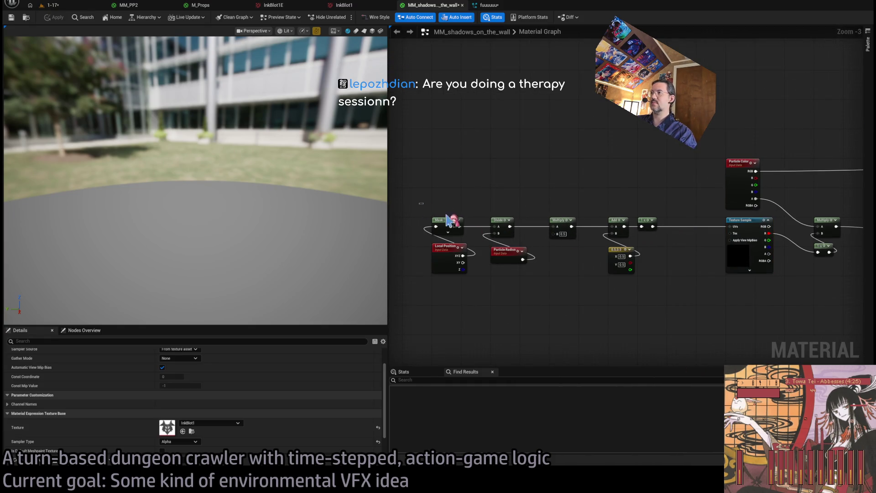
drag(422, 203, 662, 326)
mouse_move(444, 222)
mouse_down()
mouse_move(490, 222)
mouse_move(445, 224)
mouse_up()
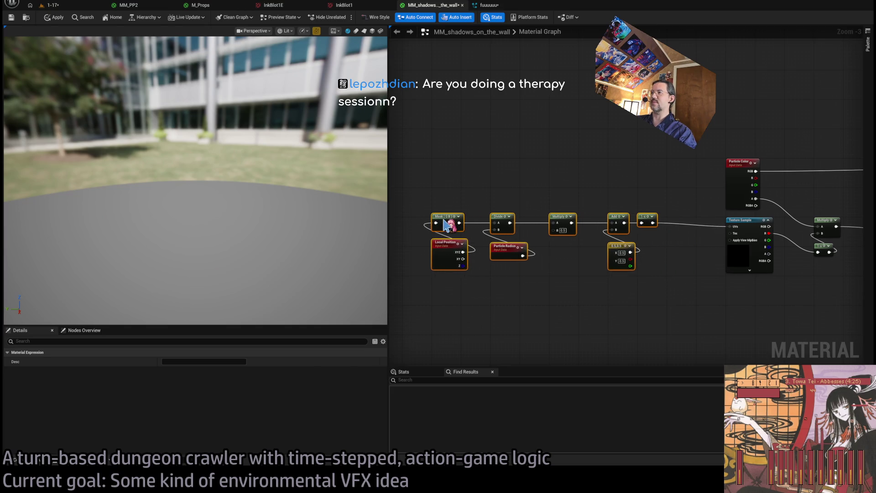
click(469, 203)
drag(530, 195, 567, 182)
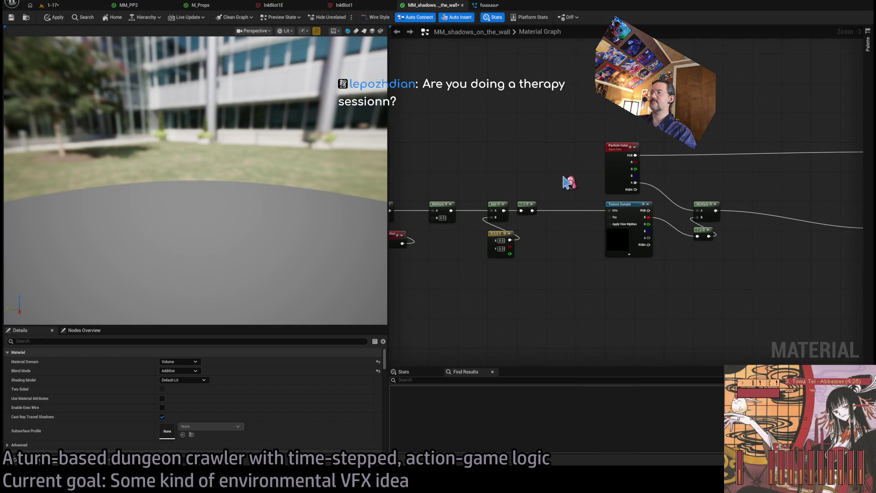
Step: Duplicate the Texture Sample node into a second InkBlot1E sample sharing the Add (0.5,0.5) UVs
click(612, 246)
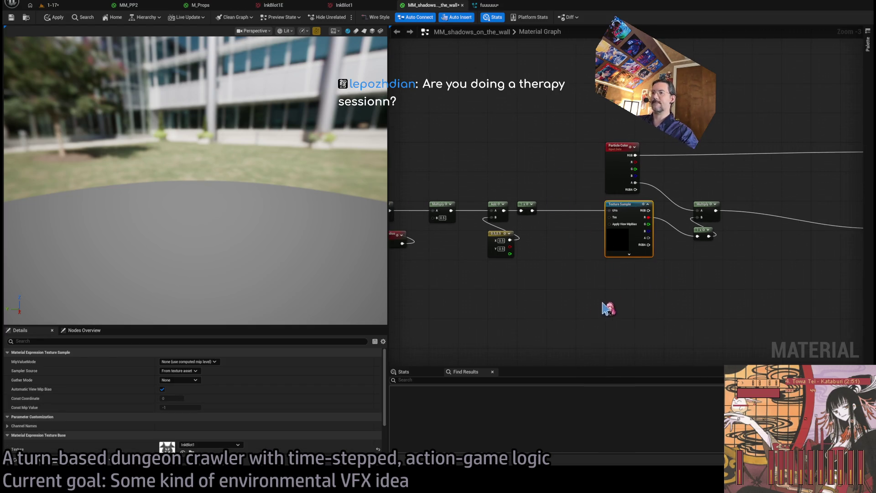
key(ctrl+d)
scroll(614, 285, up, 3)
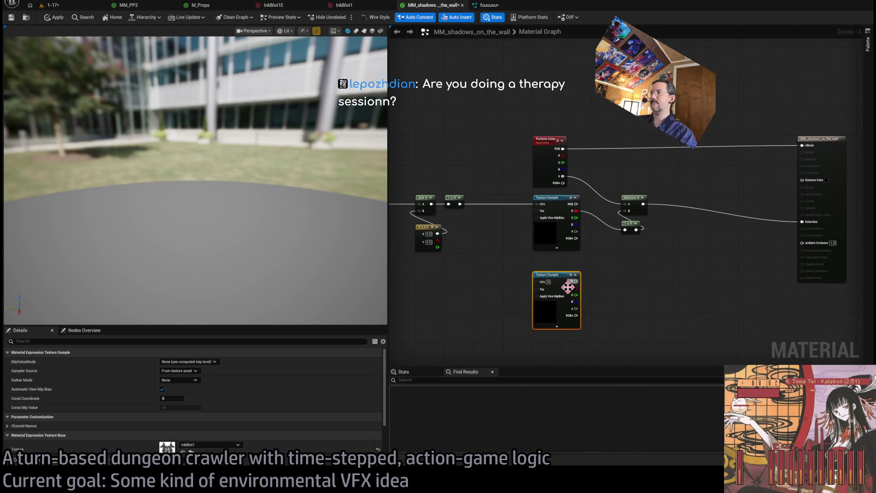
scroll(614, 274, down, 2)
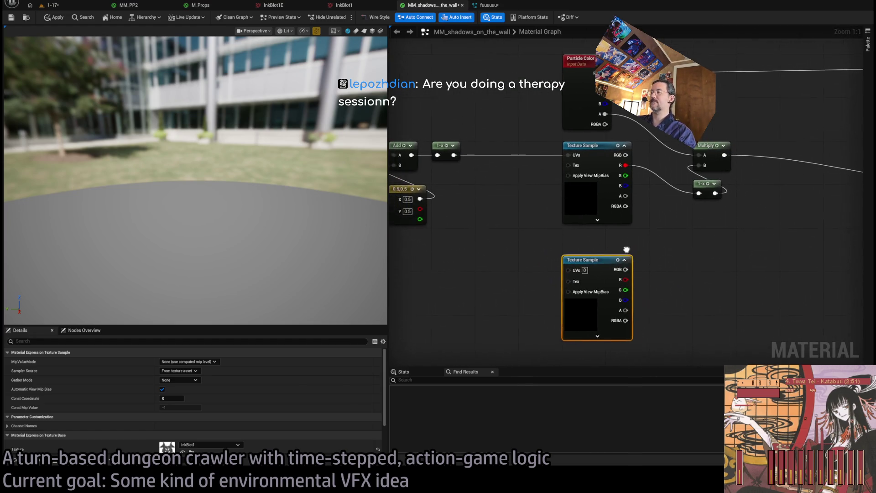
drag(536, 267, 597, 277)
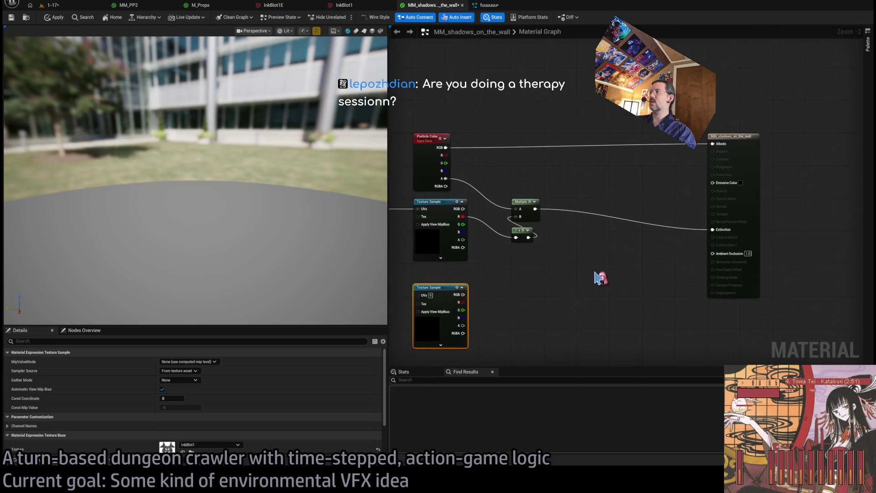
drag(565, 185, 504, 222)
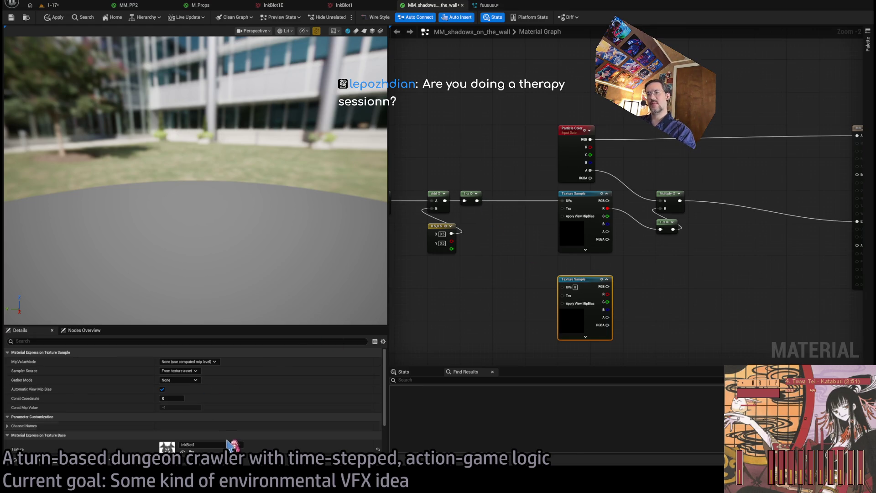
mouse_move(462, 361)
mouse_down()
mouse_move(464, 334)
mouse_move(445, 335)
mouse_up()
drag(542, 266, 492, 291)
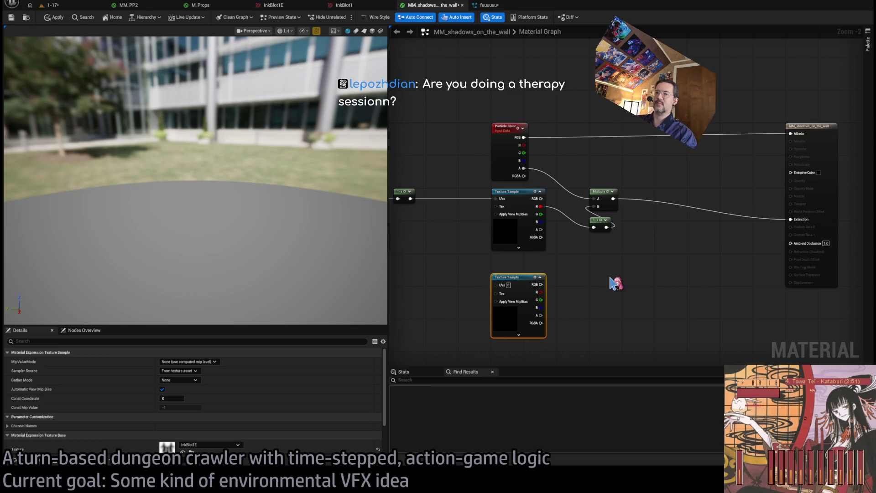
drag(445, 365, 544, 299)
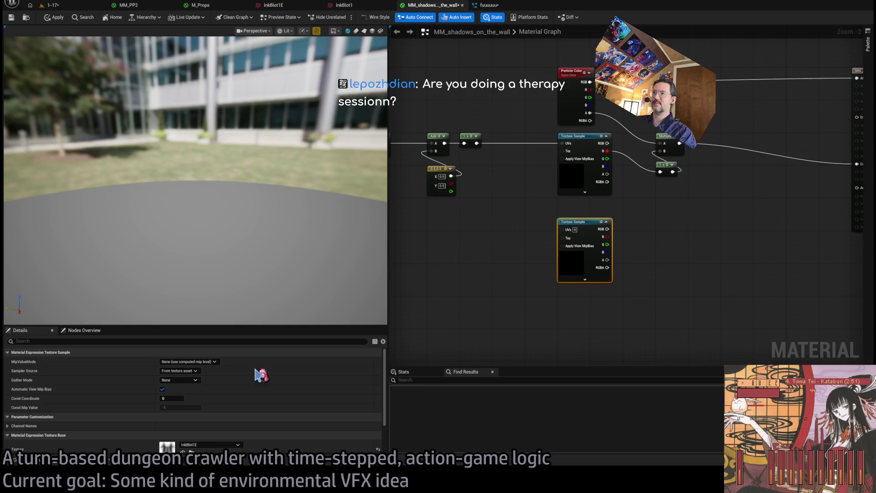
scroll(204, 428, down, 3)
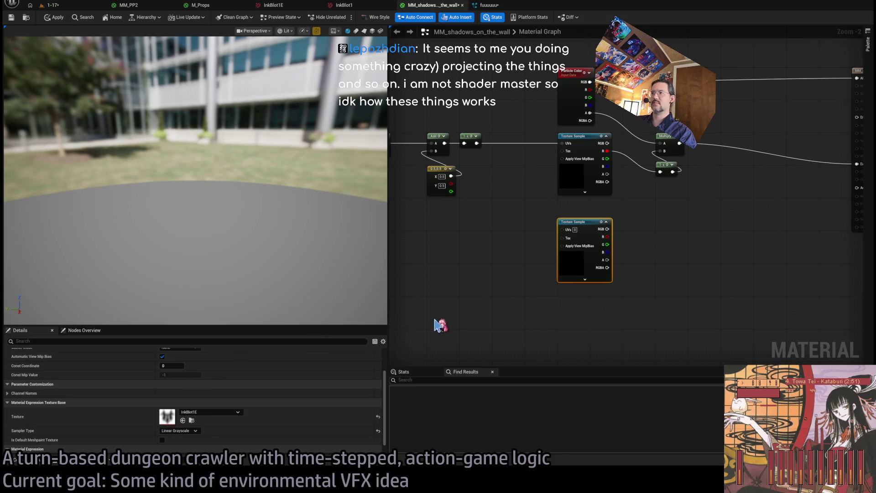
Step: Wire the InkBlot1E sample's red channel into the 1-x node
drag(556, 297, 614, 317)
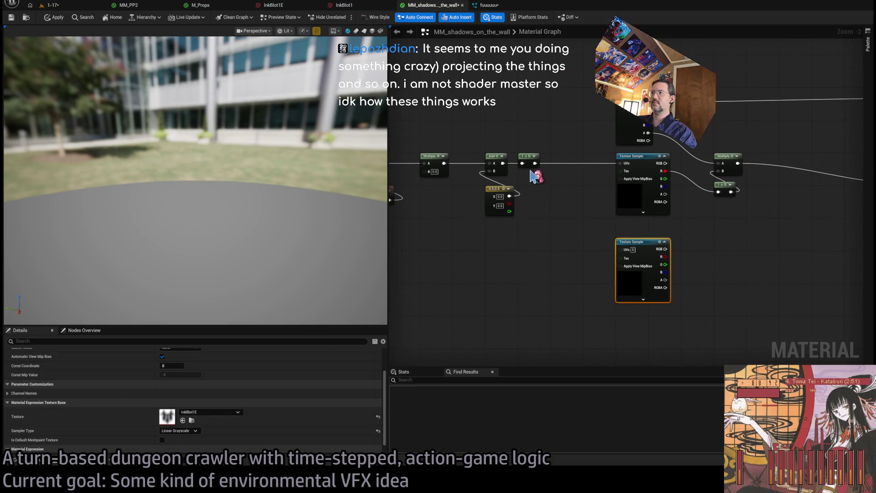
drag(742, 286, 595, 299)
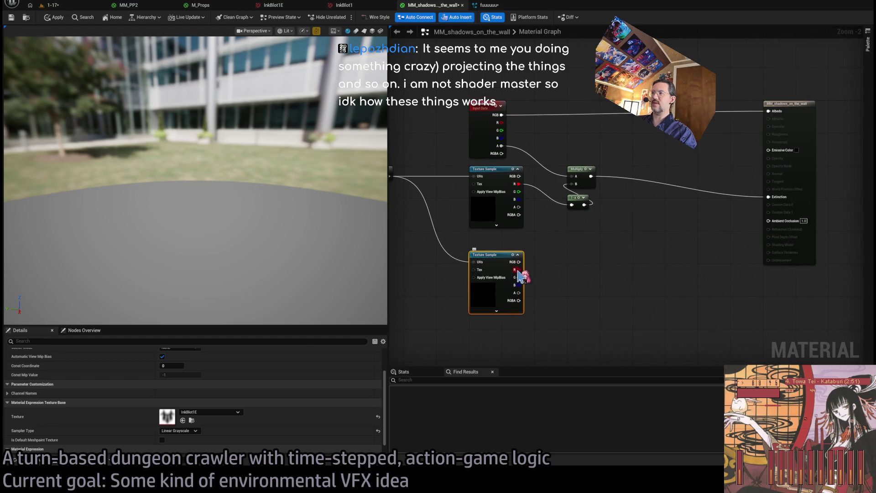
drag(519, 274, 573, 205)
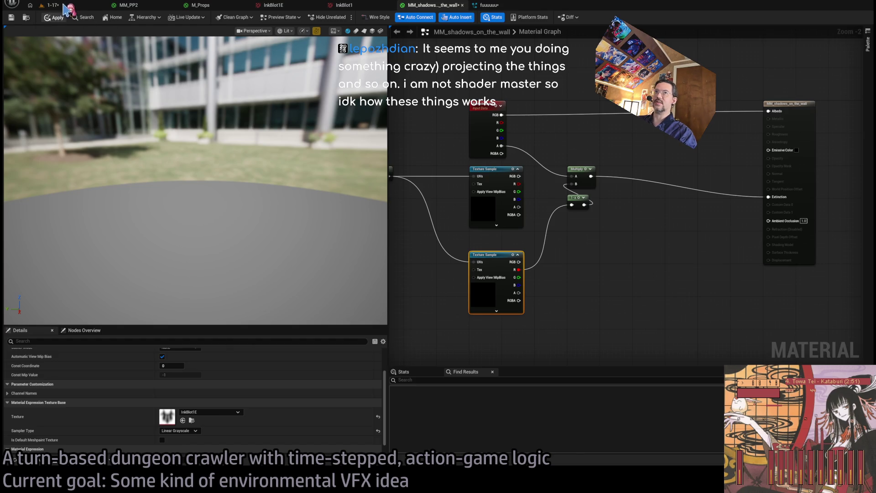
click(64, 6)
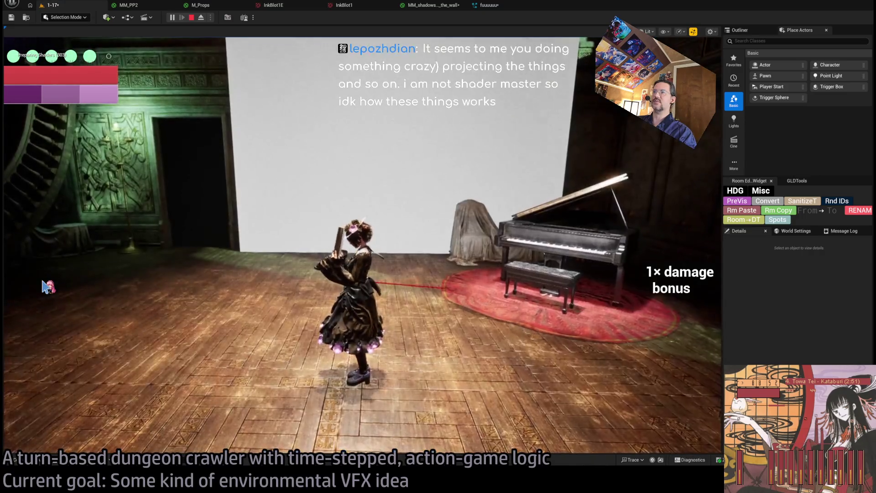
Step: Stop the game session and check the two-lobed inkblot shadow on the white wall
click(46, 287)
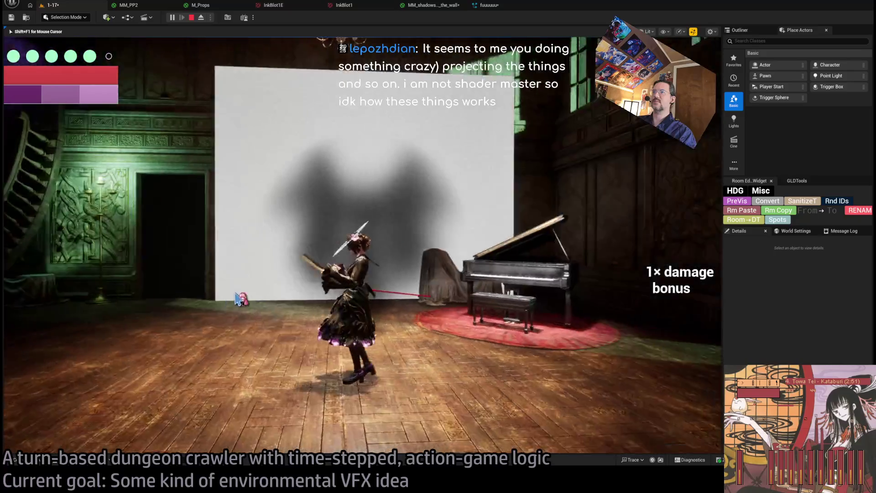
key(Escape)
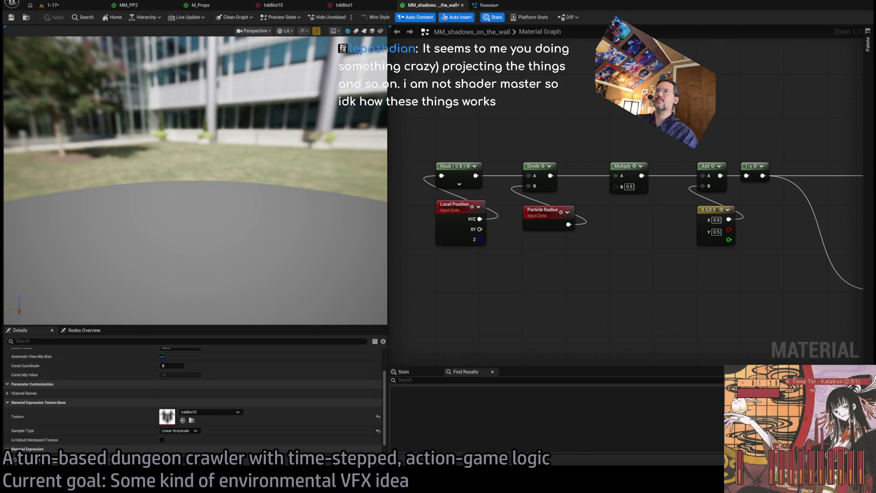
click(50, 5)
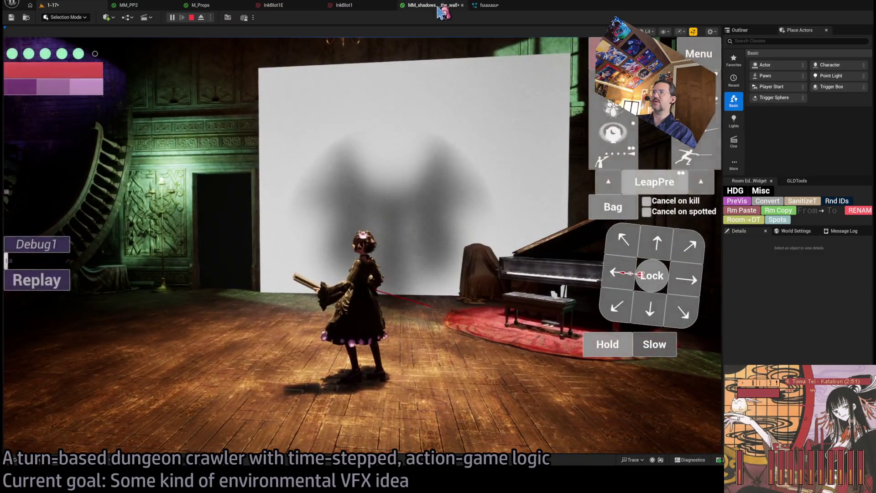
Step: Pull the lower InkBlot1E sample's red channel into a new OneMinus node
click(434, 5)
drag(625, 283, 397, 297)
scroll(689, 286, down, 1)
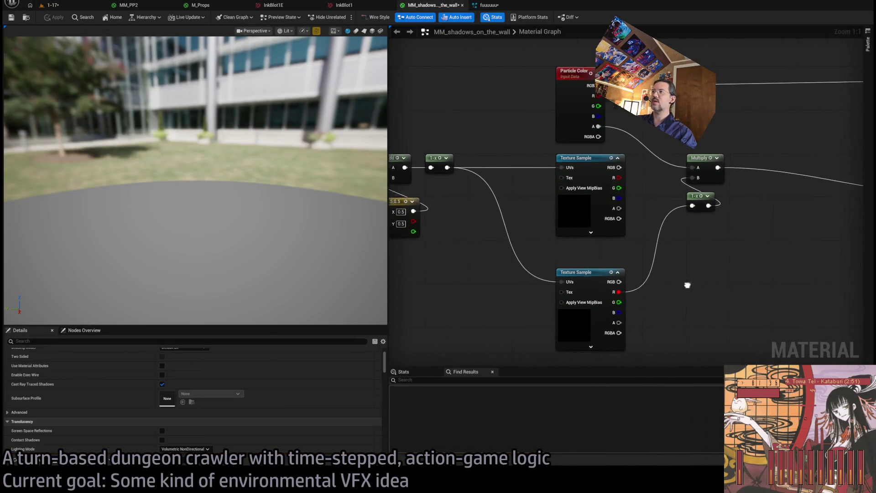
mouse_move(671, 274)
mouse_down()
mouse_move(593, 268)
mouse_move(593, 303)
mouse_move(493, 227)
mouse_up()
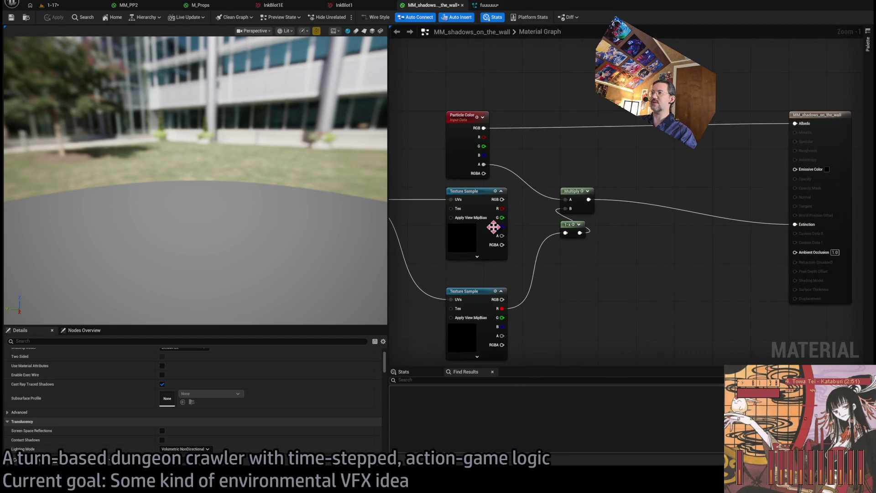
mouse_move(557, 304)
mouse_down()
mouse_move(593, 245)
mouse_move(577, 225)
mouse_move(614, 280)
mouse_move(600, 285)
mouse_up()
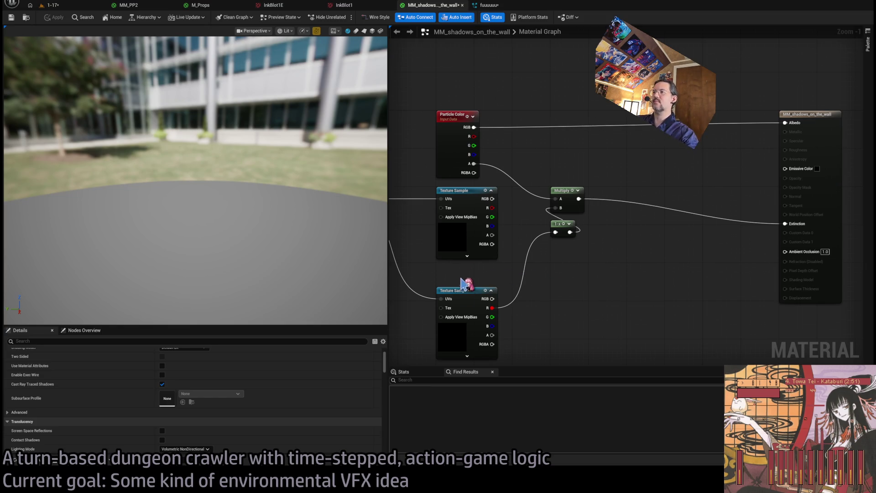
click(455, 291)
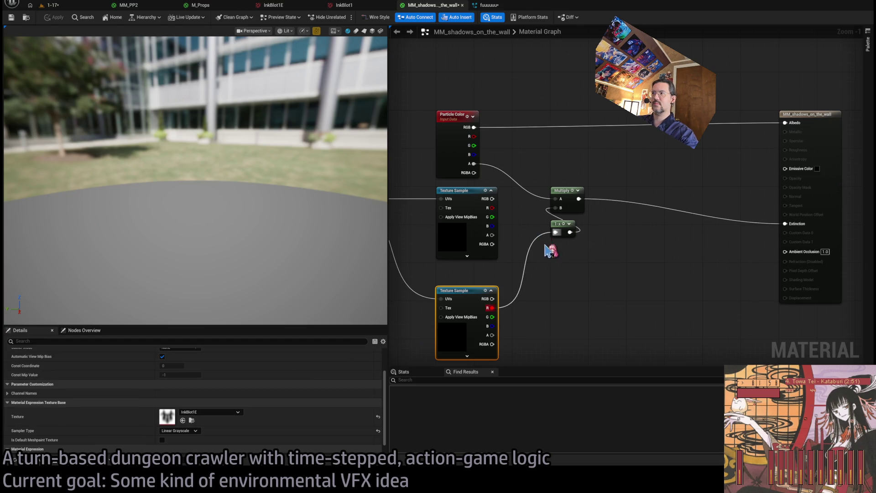
drag(552, 249, 608, 215)
drag(547, 274, 610, 271)
click(622, 261)
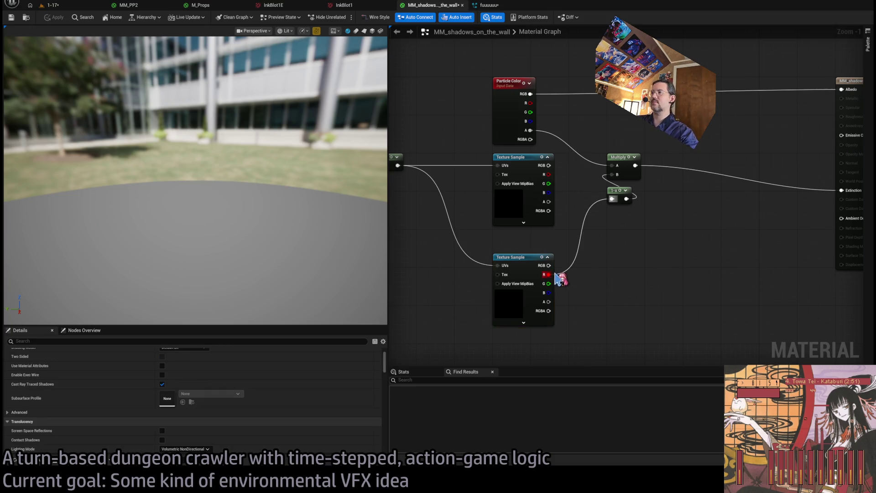
mouse_move(555, 275)
mouse_down()
mouse_move(596, 285)
mouse_move(616, 270)
mouse_up()
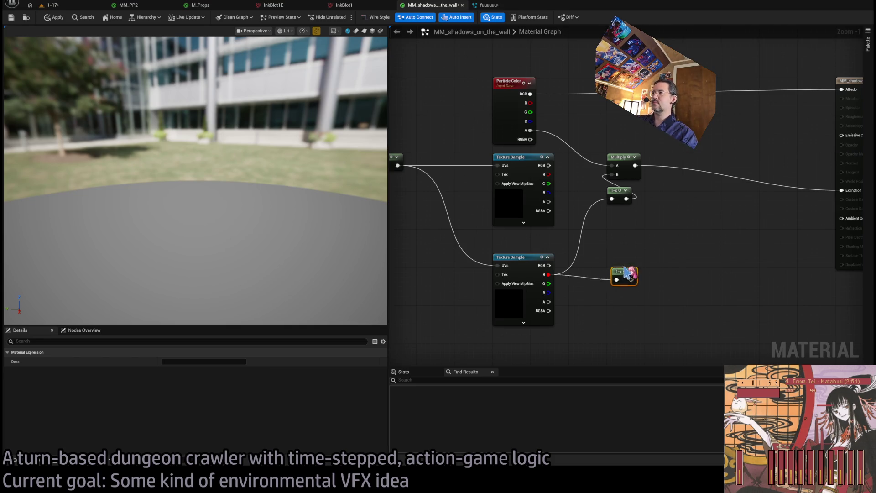
Step: Connect particle alpha to the lower one-minus branch and move that node further down
click(506, 263)
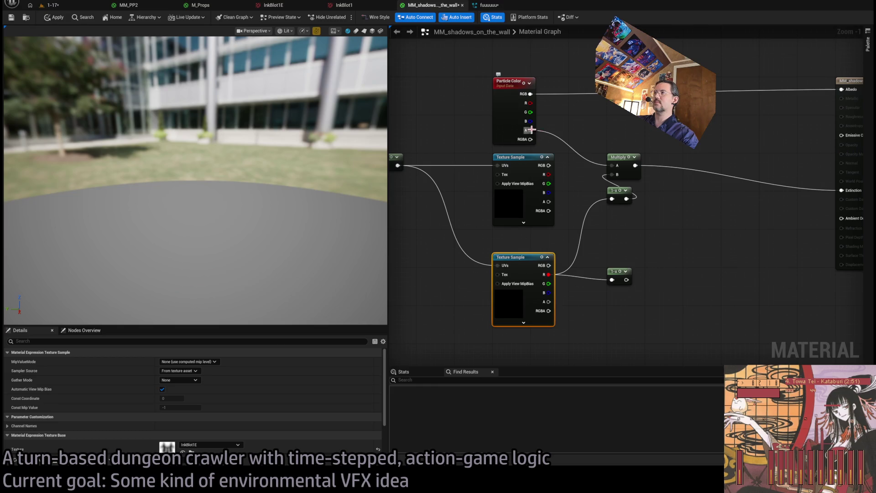
mouse_move(529, 131)
mouse_down()
mouse_move(583, 257)
mouse_move(612, 280)
mouse_move(612, 256)
mouse_move(627, 245)
mouse_move(623, 304)
mouse_move(617, 275)
mouse_up()
ctrl+click(612, 276)
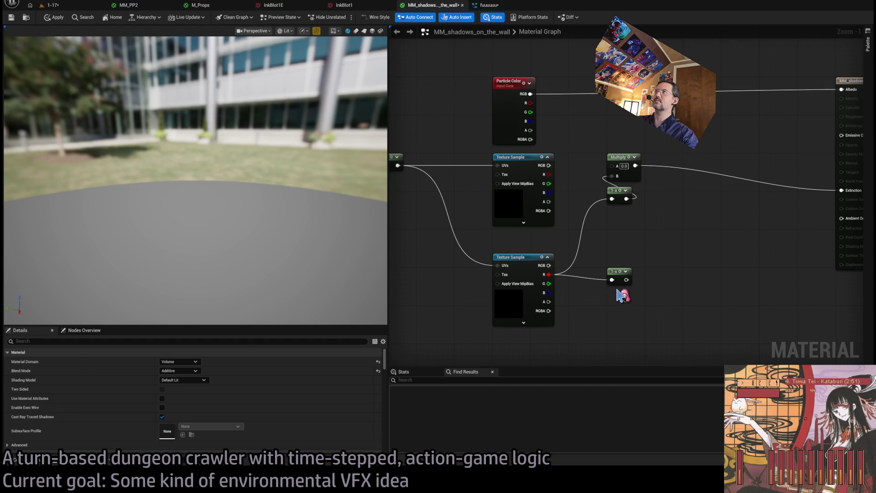
mouse_move(617, 279)
mouse_down()
mouse_move(617, 318)
mouse_move(604, 279)
mouse_move(629, 285)
mouse_move(600, 254)
mouse_move(622, 252)
mouse_up()
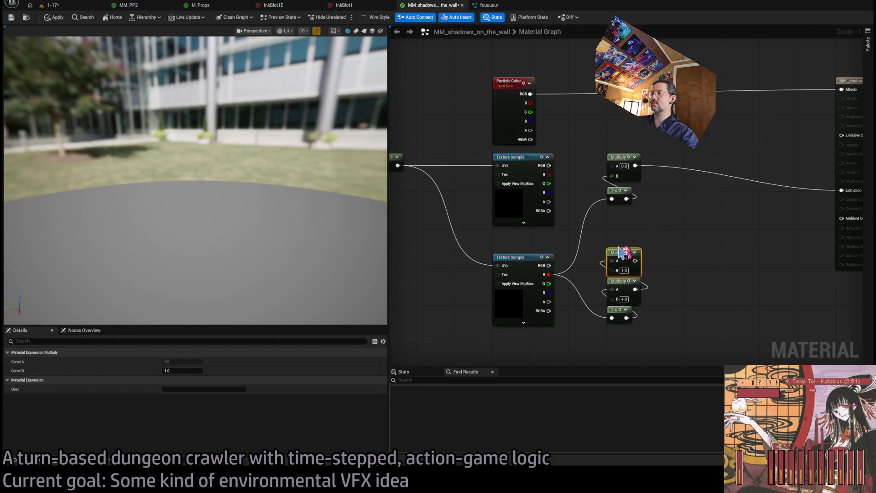
Step: Multiply particle alpha with the red-channel branch and drive Extinction from the result
mouse_move(531, 131)
mouse_down()
mouse_move(593, 256)
mouse_move(618, 274)
mouse_move(635, 265)
mouse_move(556, 141)
mouse_move(531, 131)
mouse_up()
drag(693, 258, 645, 252)
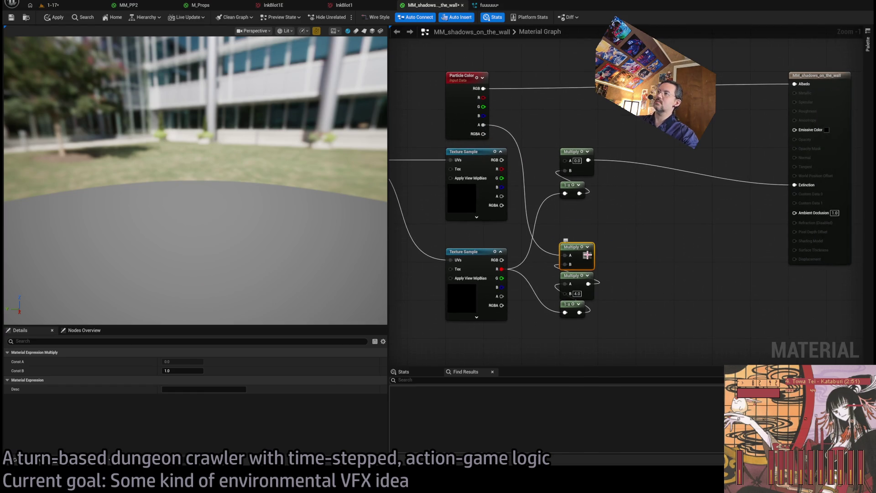
drag(588, 255, 796, 185)
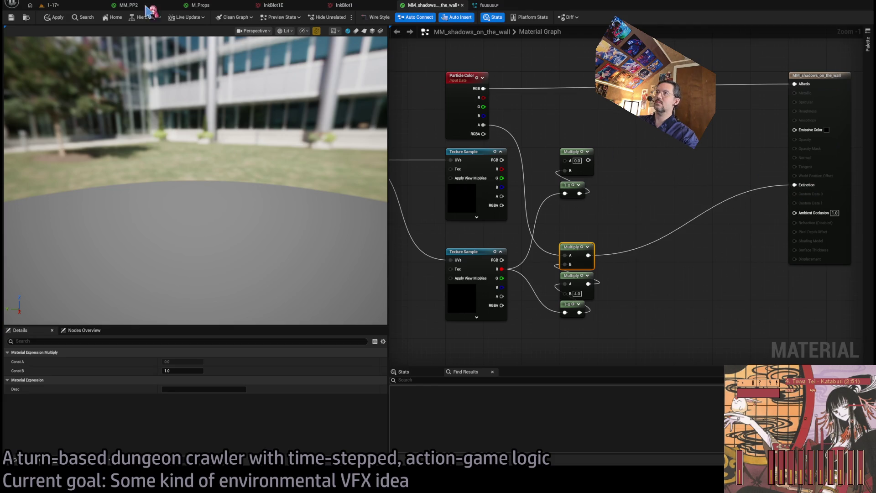
click(67, 6)
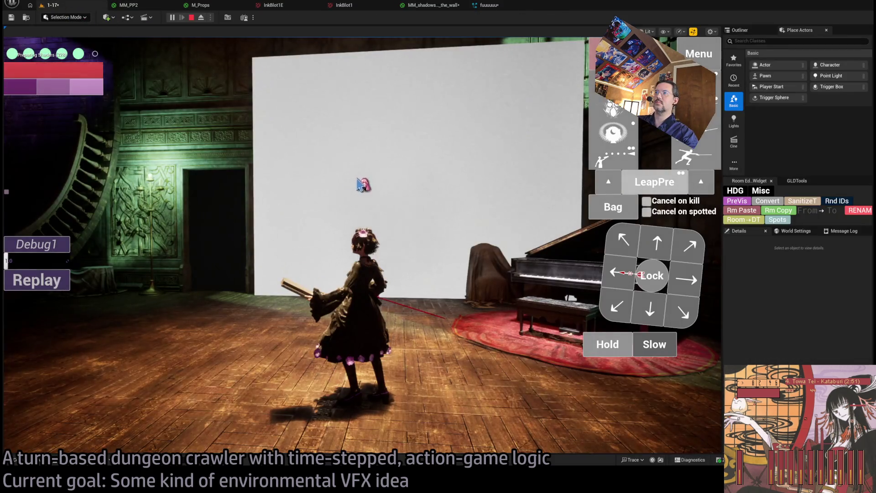
Step: Replay the turn three times to watch the darker inkblot shadow, then stop Play-In-Editor
click(49, 281)
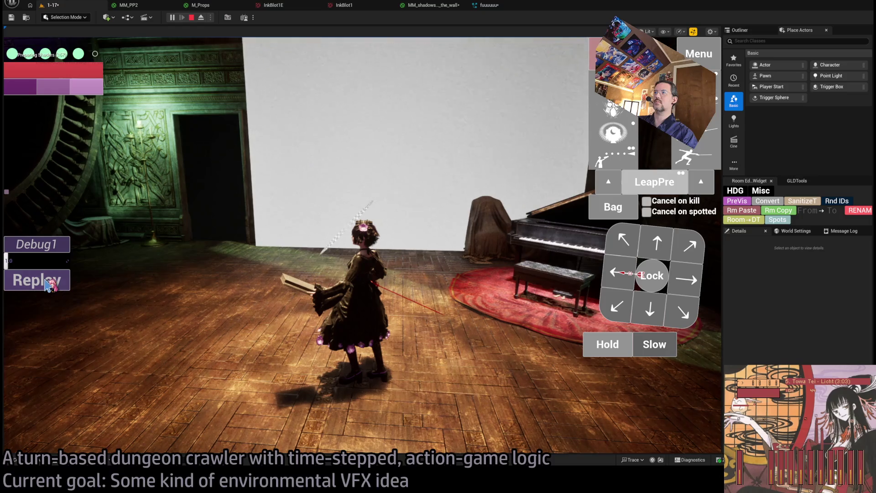
click(46, 283)
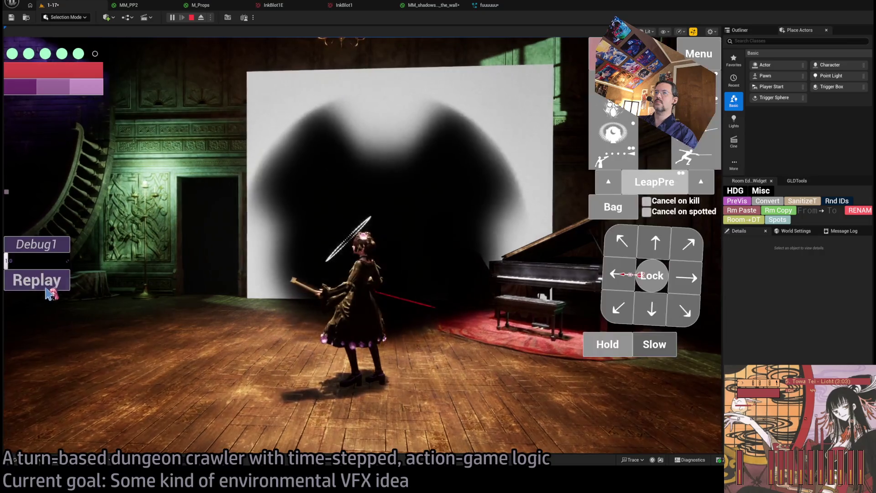
click(47, 289)
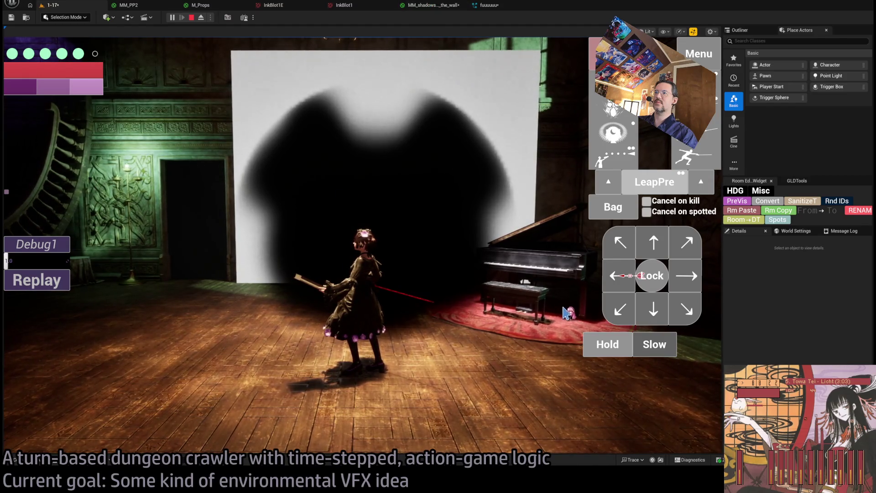
click(190, 18)
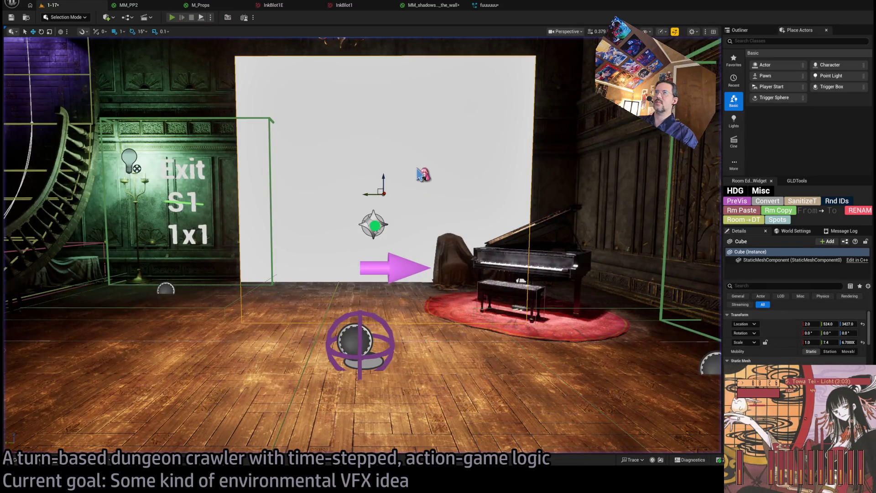
Step: Start a play session and launch the turn after holding the character longer
key(alt+p)
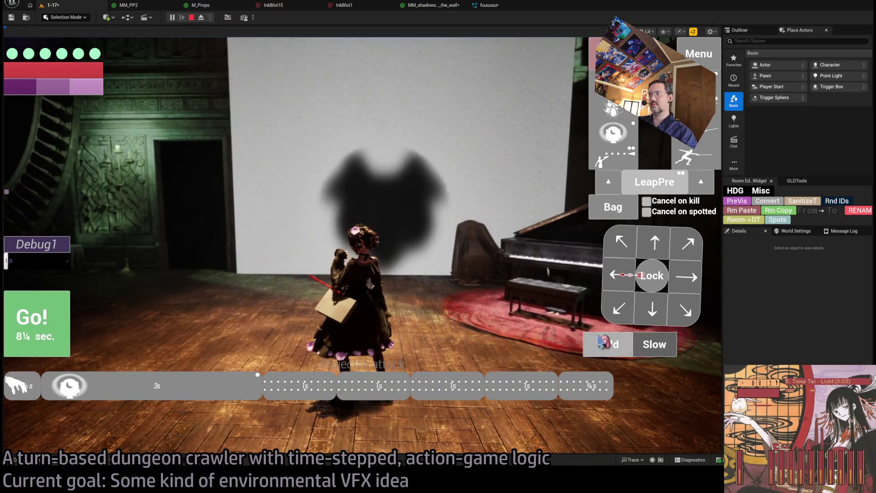
drag(599, 354, 600, 355)
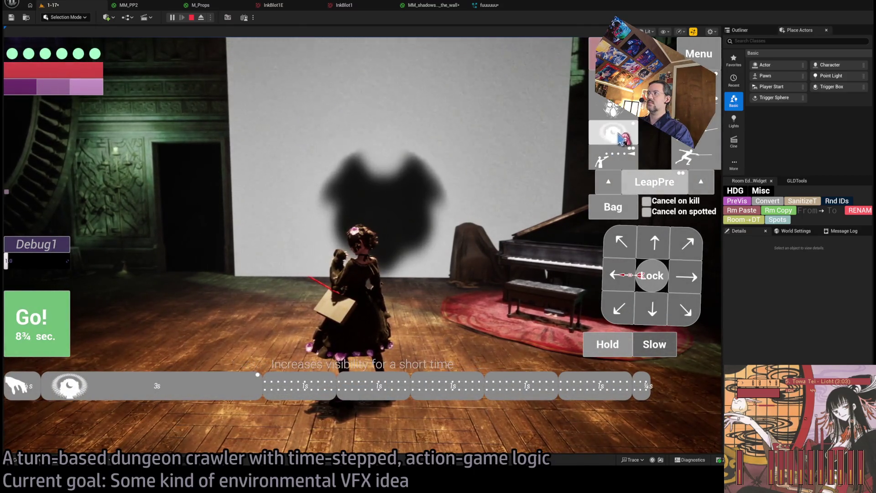
click(58, 316)
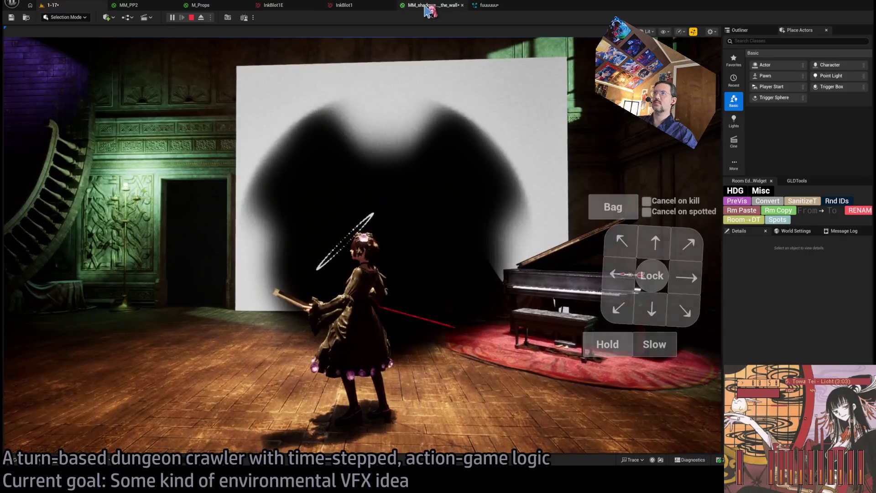
Step: Compare the shadow material graph with the level, replay the turn, and return to the graph
click(431, 5)
scroll(558, 231, down, 2)
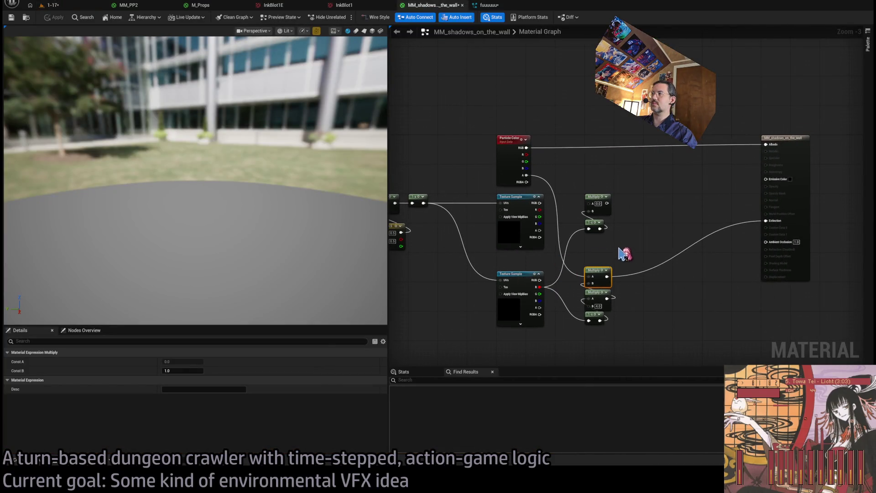
click(105, 5)
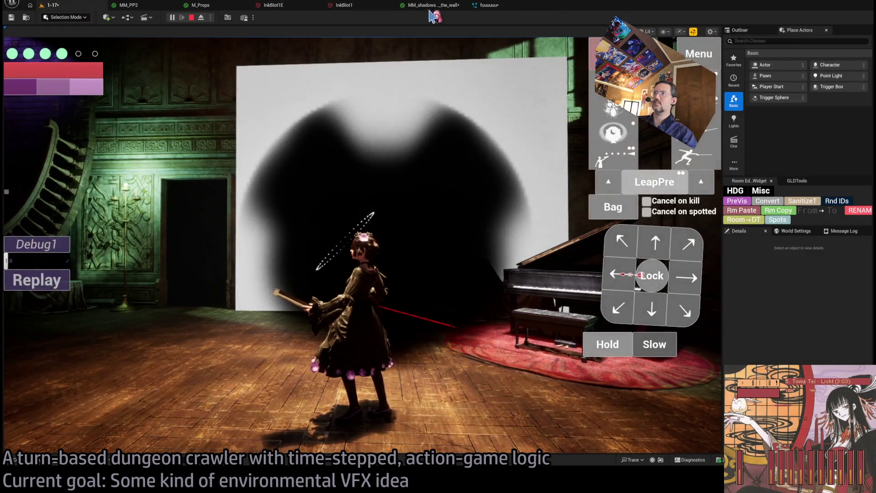
click(64, 283)
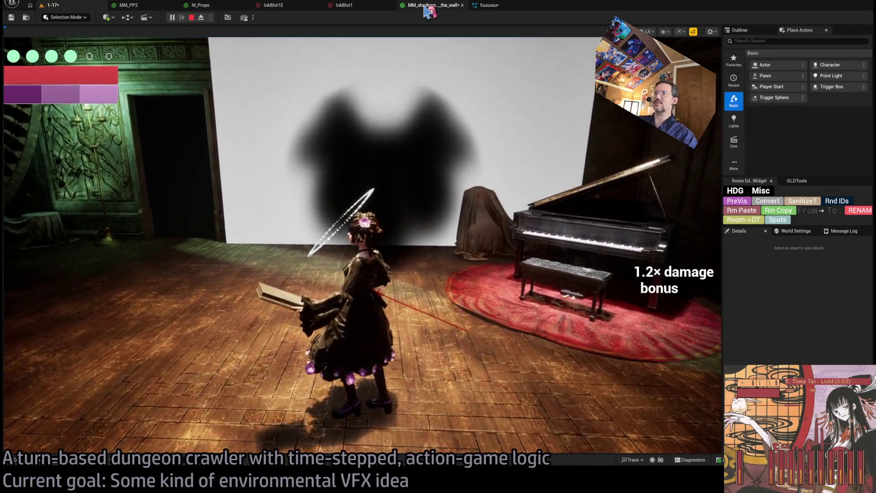
click(427, 10)
scroll(641, 228, up, 2)
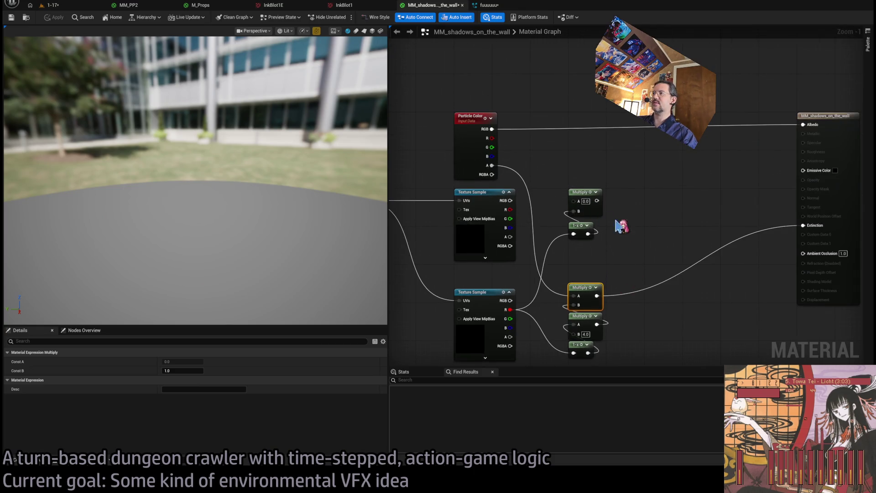
Step: Replace the old Multiply with one multiplying the upper 1-x and lower Multiply into Extinction
key(Delete)
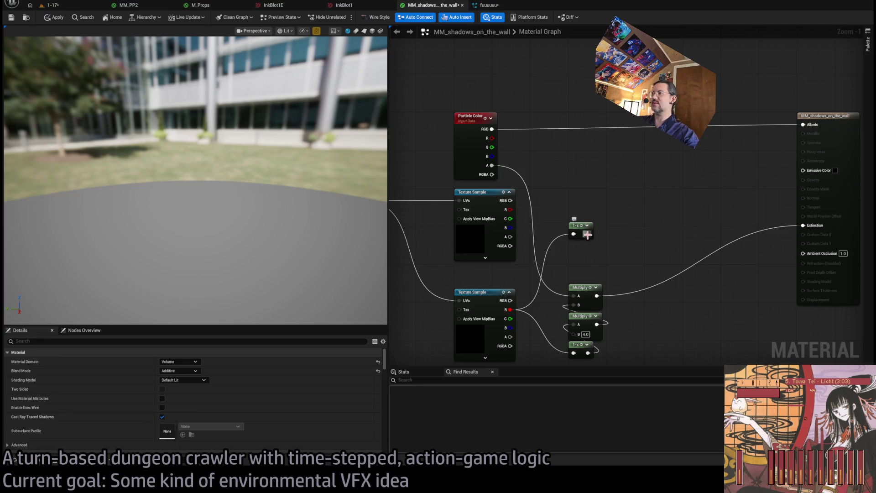
mouse_move(587, 234)
mouse_down()
mouse_move(610, 205)
mouse_move(634, 208)
mouse_up()
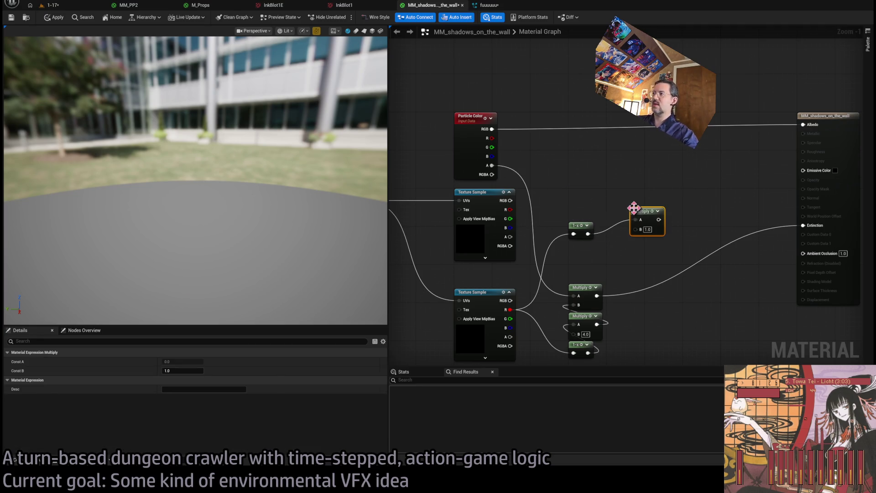
mouse_move(598, 296)
mouse_down()
mouse_move(641, 229)
mouse_move(804, 226)
mouse_up()
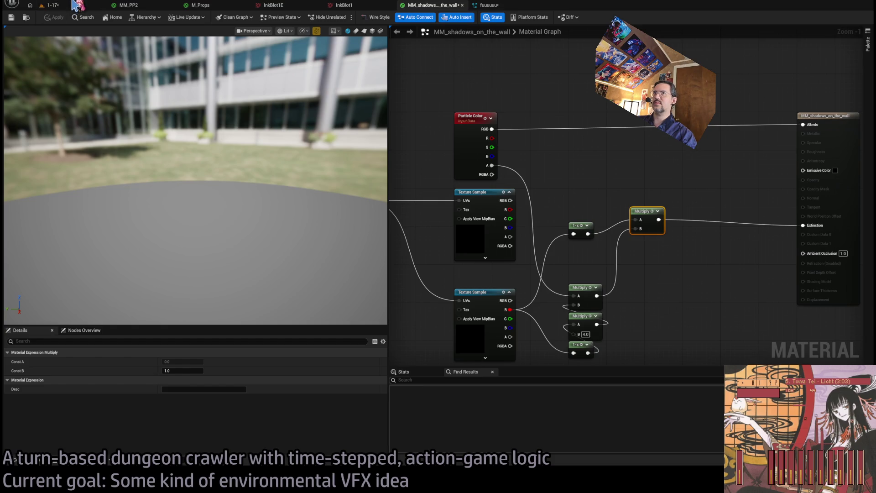
click(70, 7)
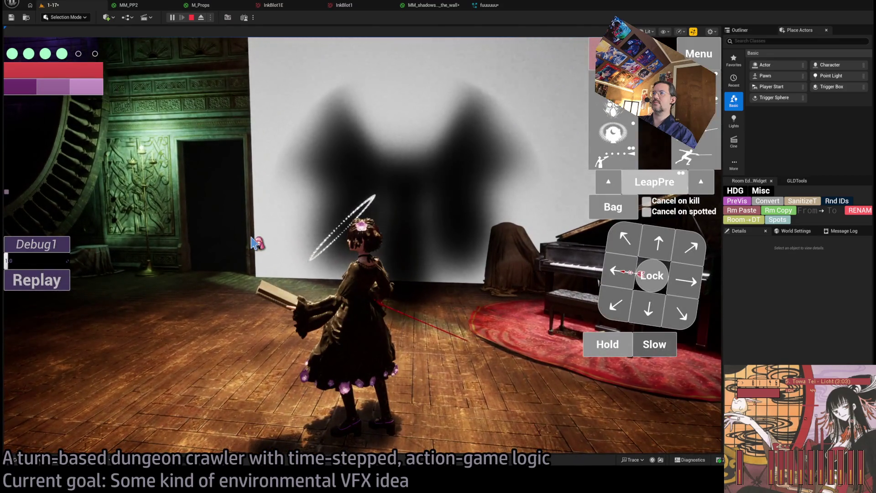
Step: Wire Texture Sample R into 1-x, drive Extinction from the upper Multiply, and apply
click(440, 6)
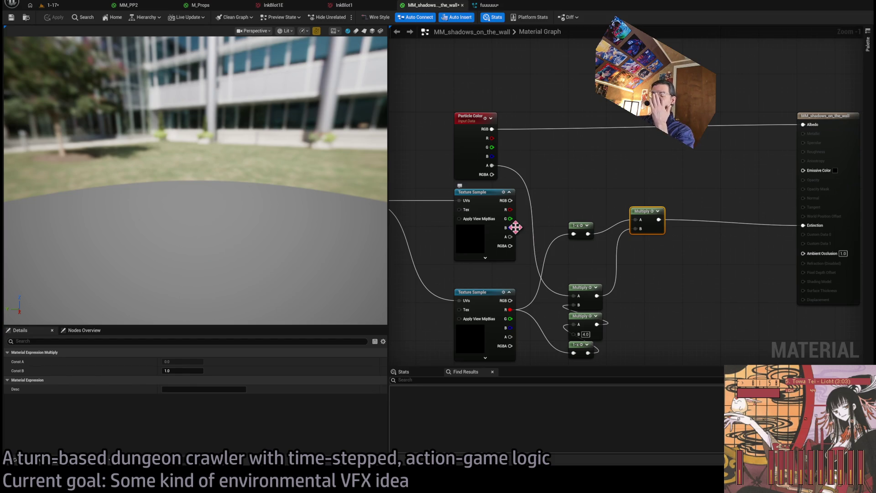
click(568, 195)
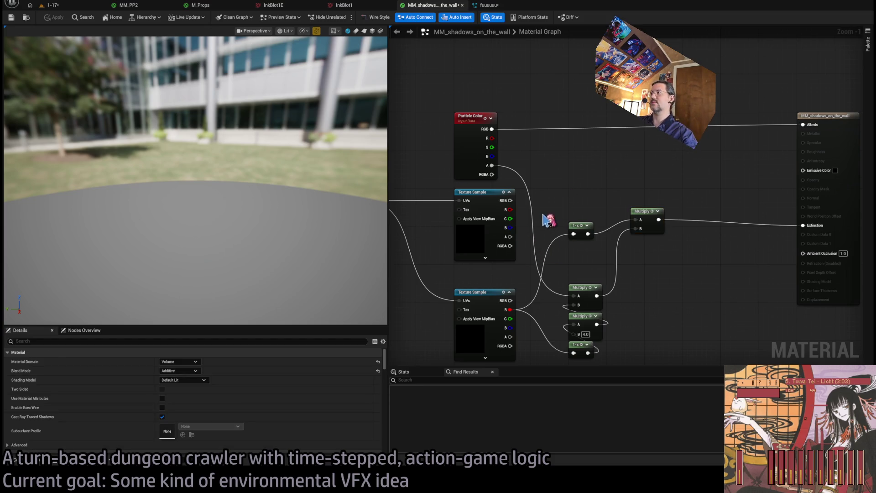
key(ctrl+z)
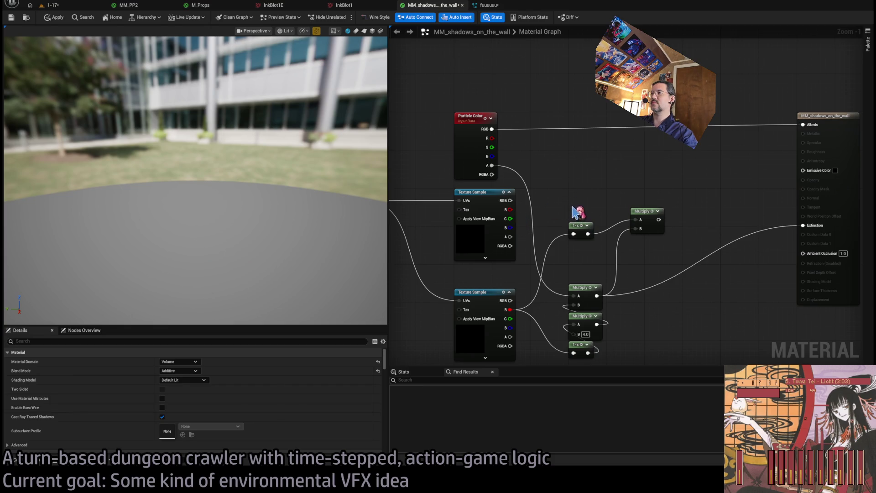
mouse_move(659, 220)
mouse_down()
mouse_move(751, 235)
mouse_move(805, 226)
mouse_up()
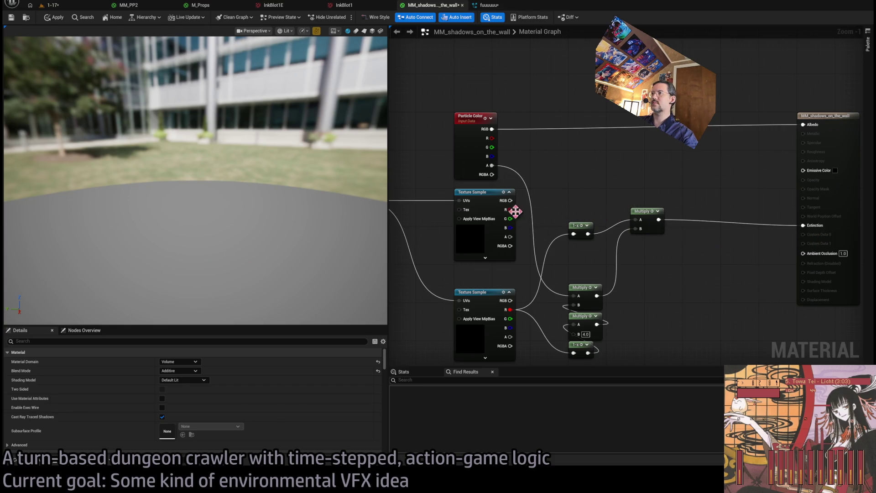
drag(510, 210, 574, 234)
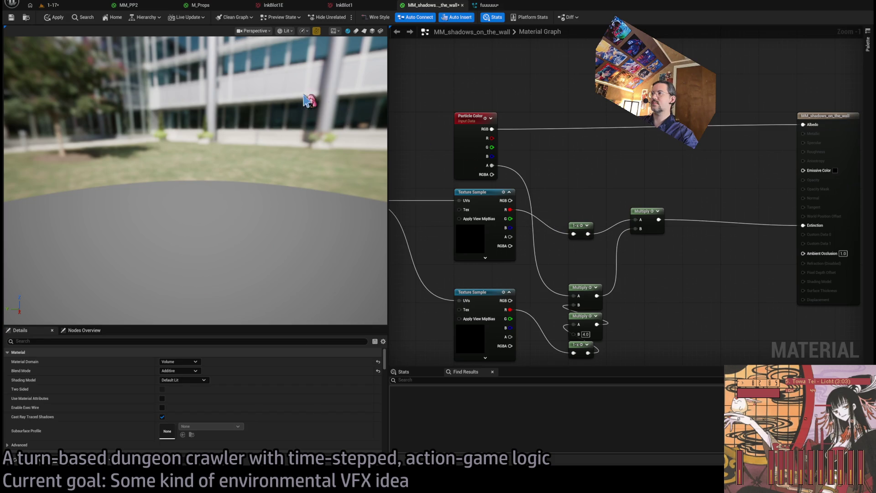
click(58, 18)
Step: Restart the game in the 1-17 level to view the inkblot shadow on the wall
click(53, 5)
click(42, 278)
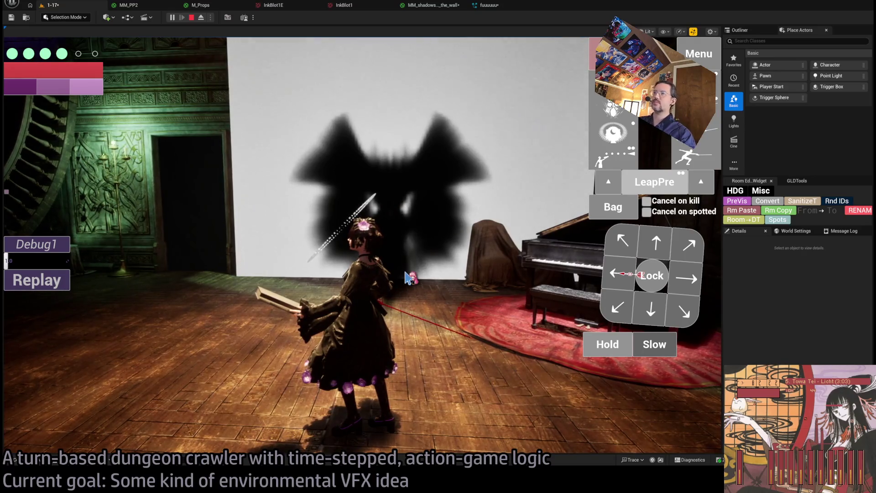
click(406, 273)
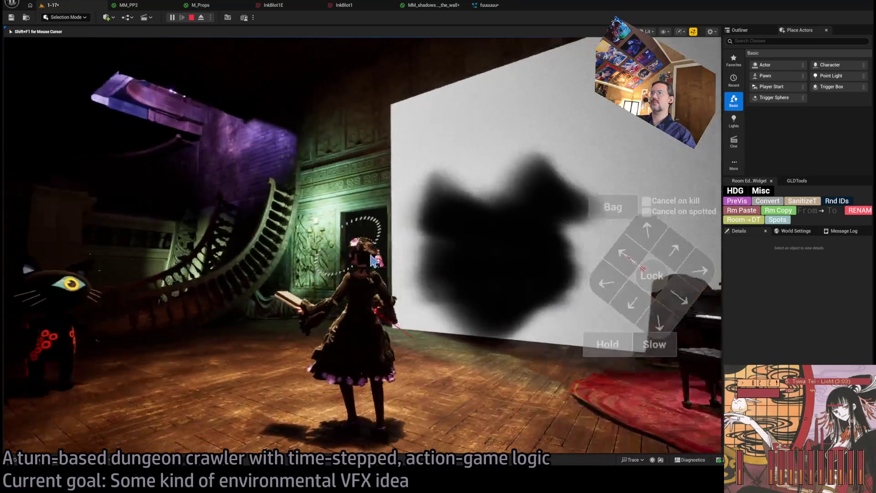
key(shift+F1)
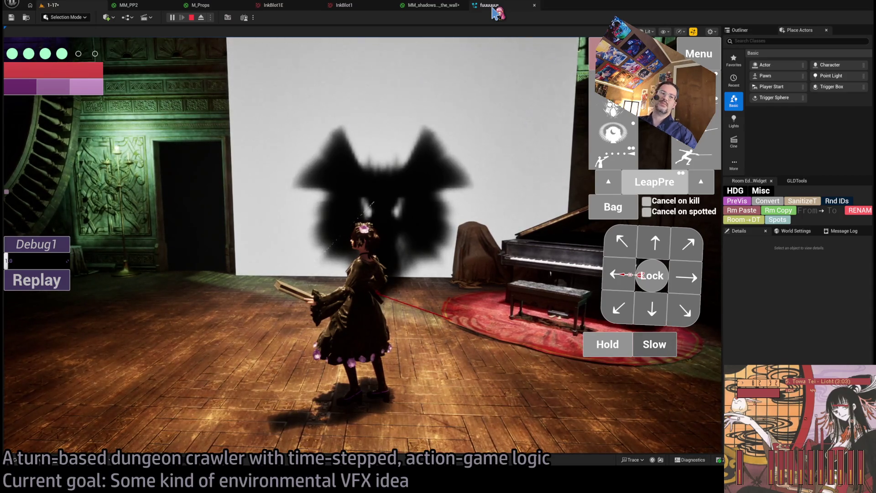
Step: Set InkBlot1 and InkBlot1E tiling to Clamp on X and Y, and save
click(344, 6)
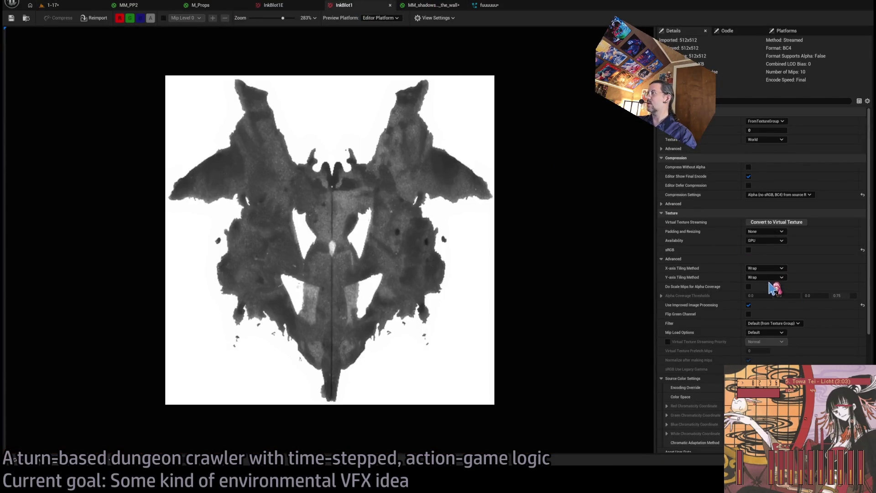
click(768, 269)
click(766, 285)
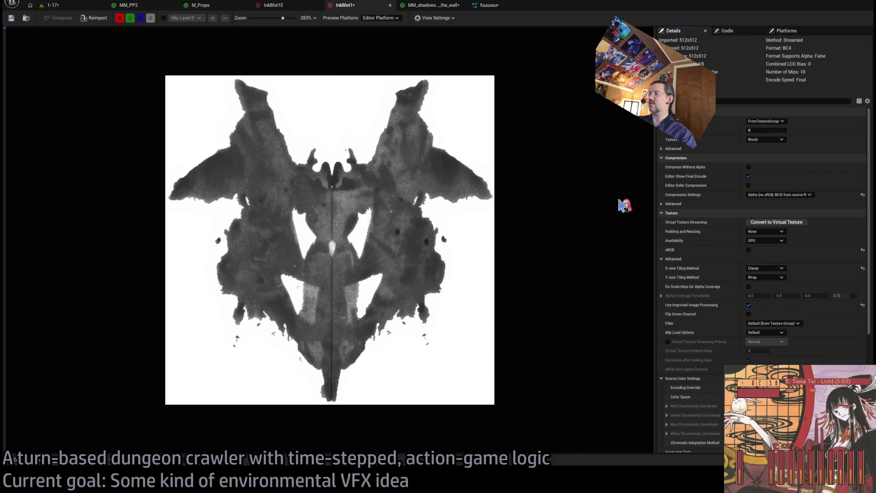
click(294, 6)
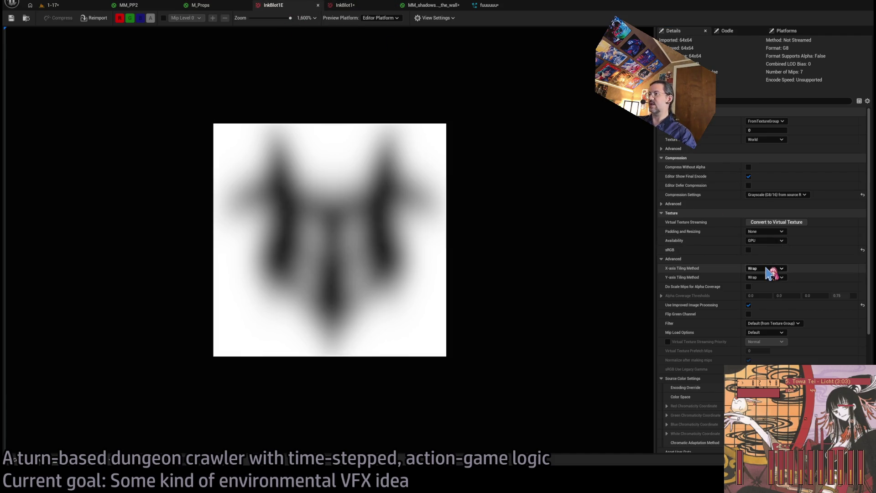
click(769, 270)
click(768, 286)
click(769, 278)
click(769, 295)
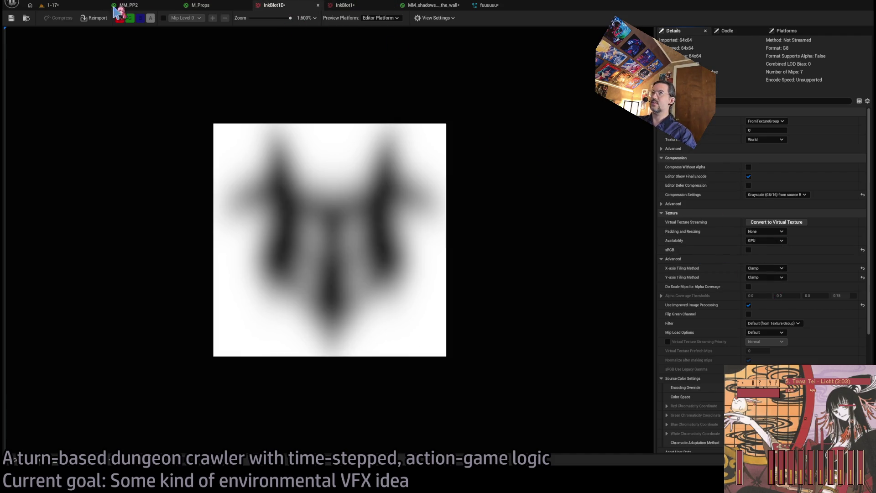
click(342, 6)
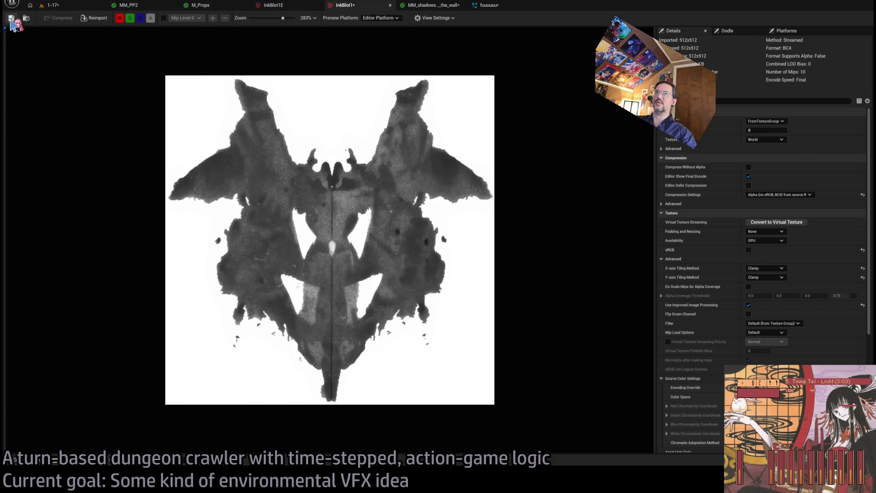
click(11, 19)
click(53, 5)
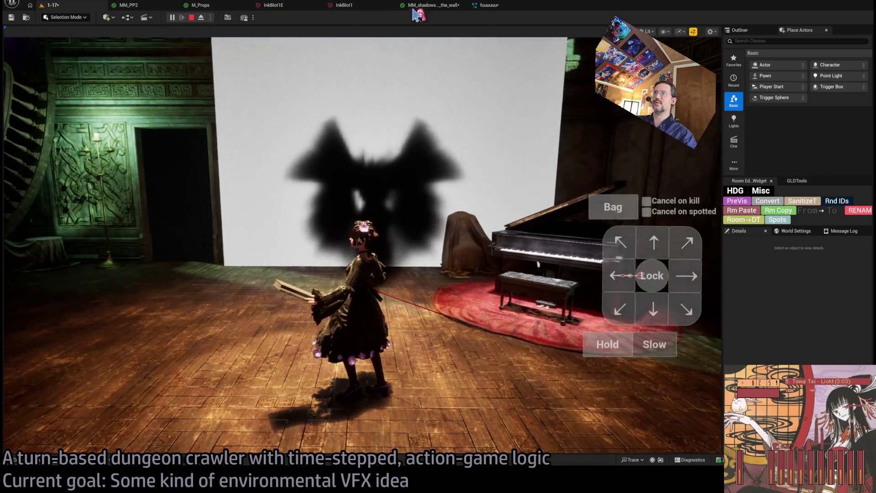
Step: Compare the level with InkBlot1, the shadow material, the Niagara system and InkBlot1E
click(374, 7)
click(50, 5)
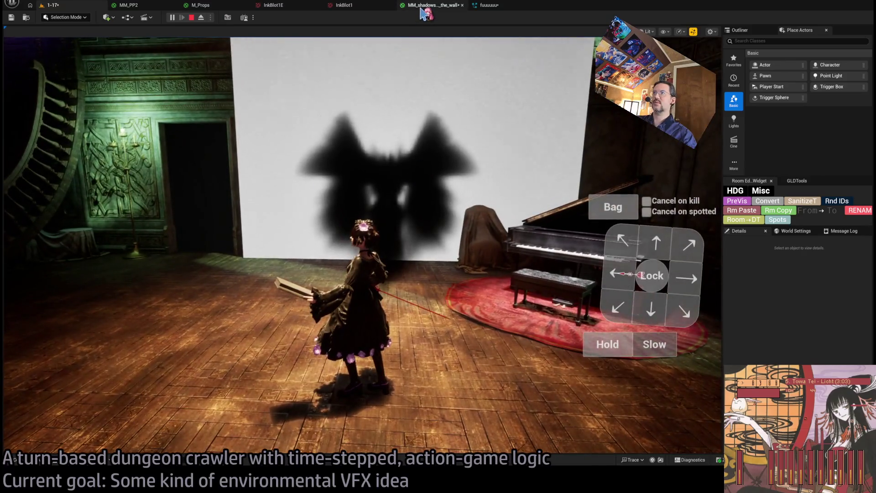
click(423, 7)
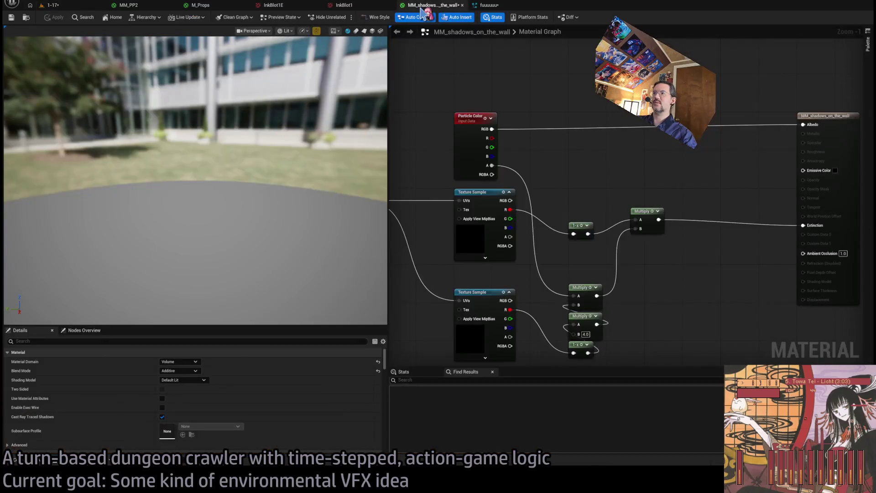
click(488, 6)
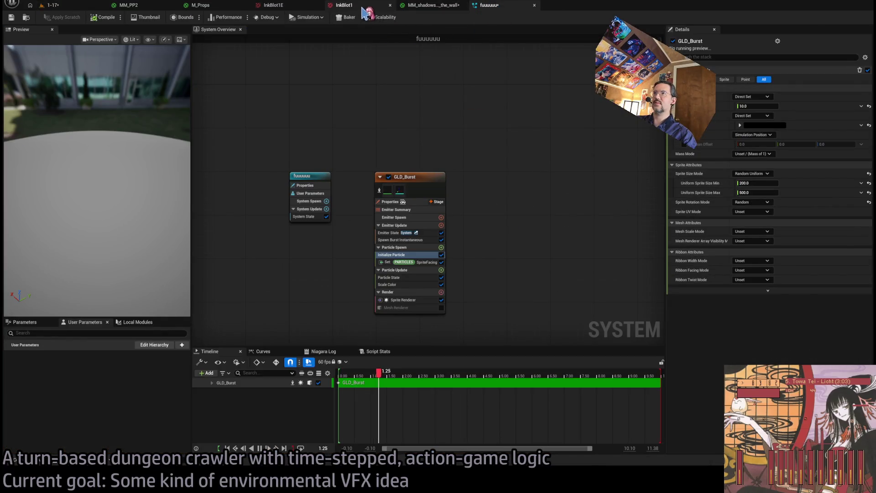
click(344, 5)
click(427, 5)
click(272, 6)
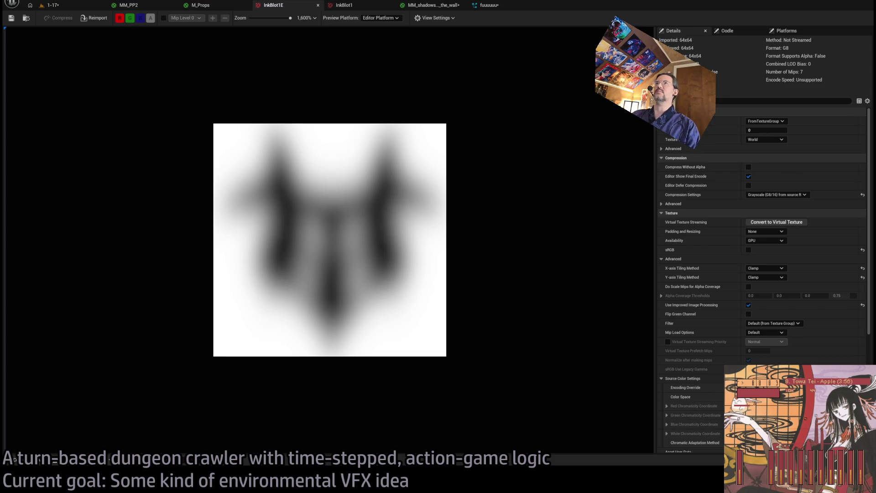
Step: Review the Niagara system, both inkblot textures and M_Props, ending on the shadow material graph
click(438, 5)
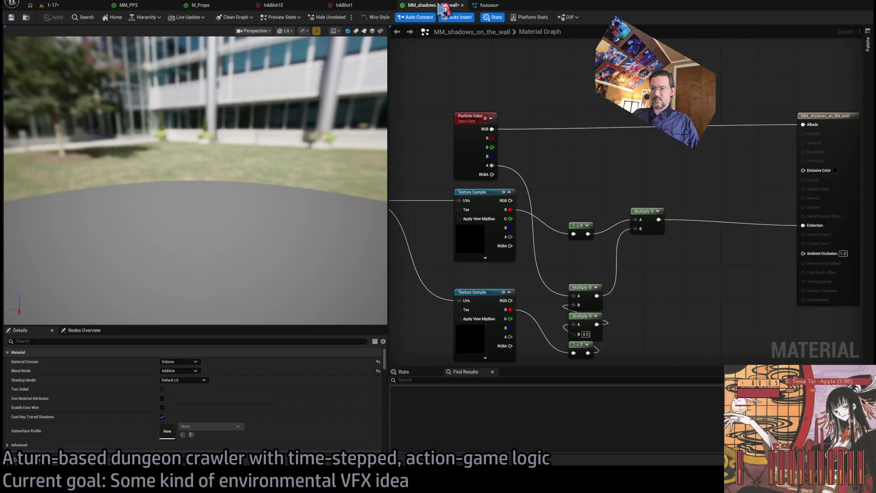
click(479, 5)
click(343, 5)
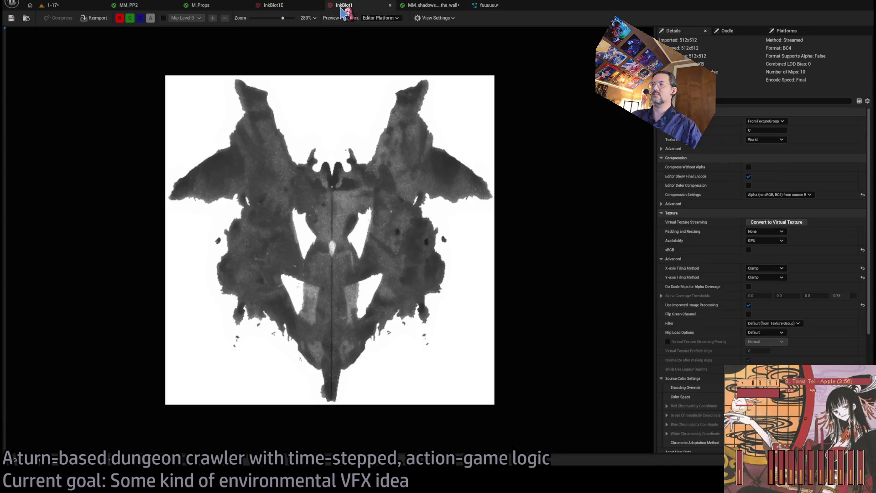
click(274, 5)
click(228, 6)
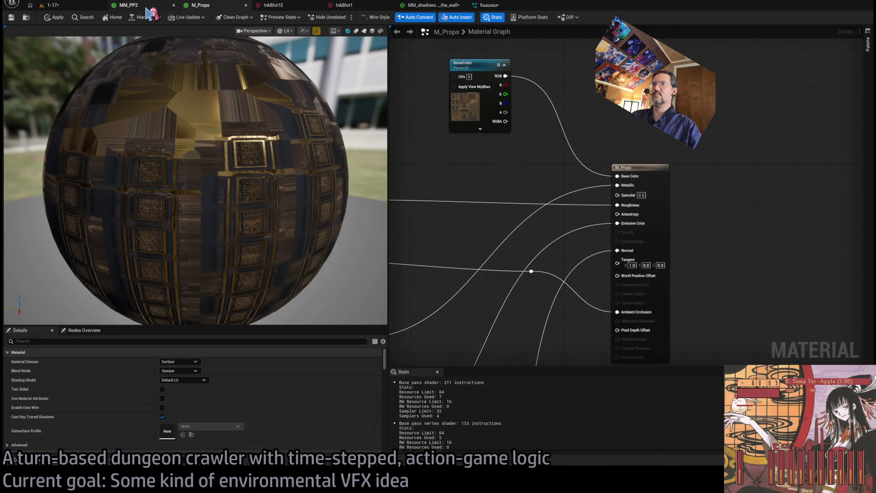
click(267, 7)
click(342, 7)
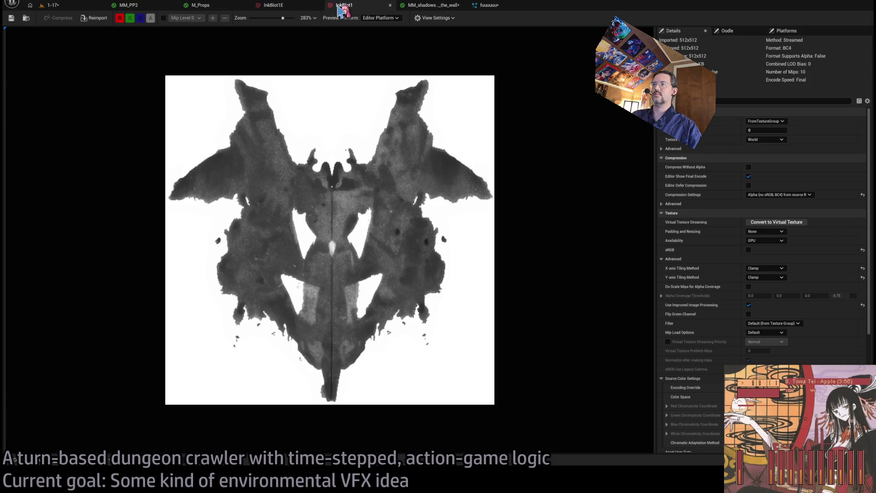
click(432, 9)
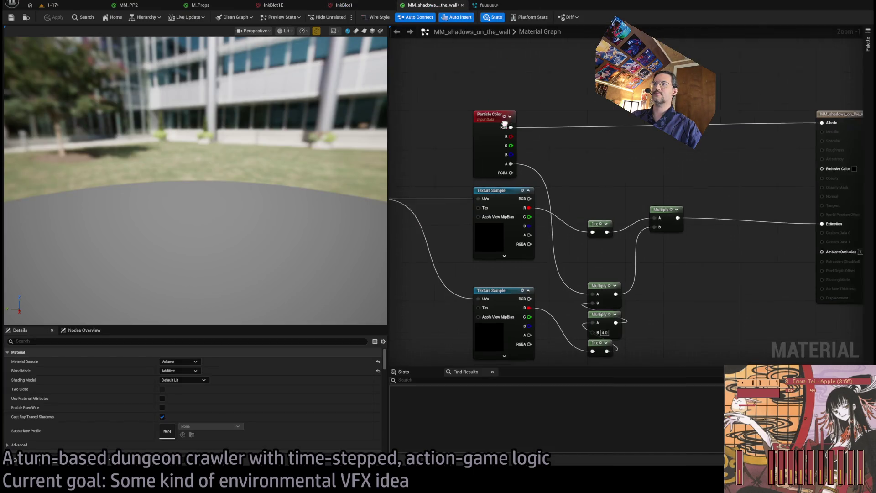
Step: Edit the UV Multiply's 0.5 factor and line the 1-x node up with Multiply
scroll(591, 162, up, 2)
drag(693, 167, 607, 166)
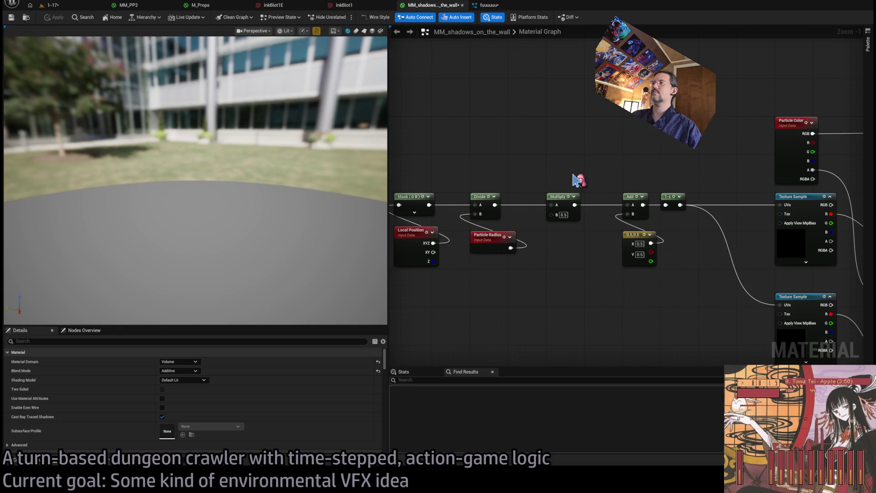
drag(555, 263, 633, 257)
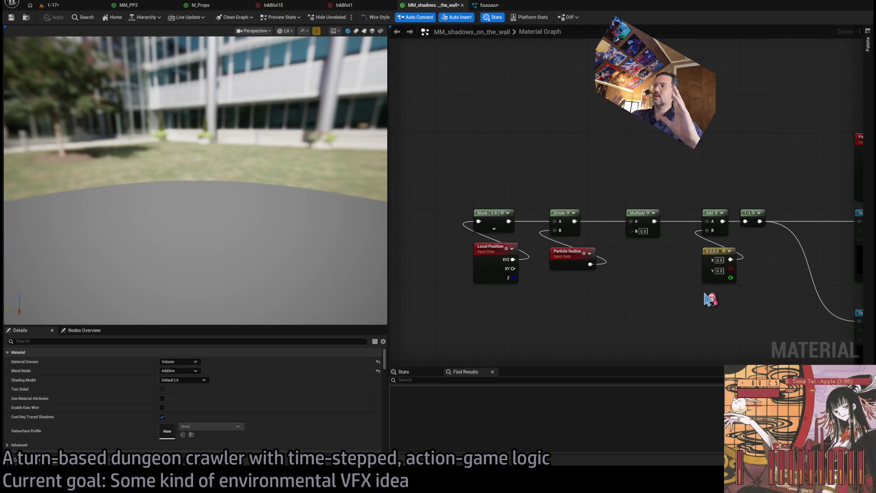
scroll(573, 217, up, 5)
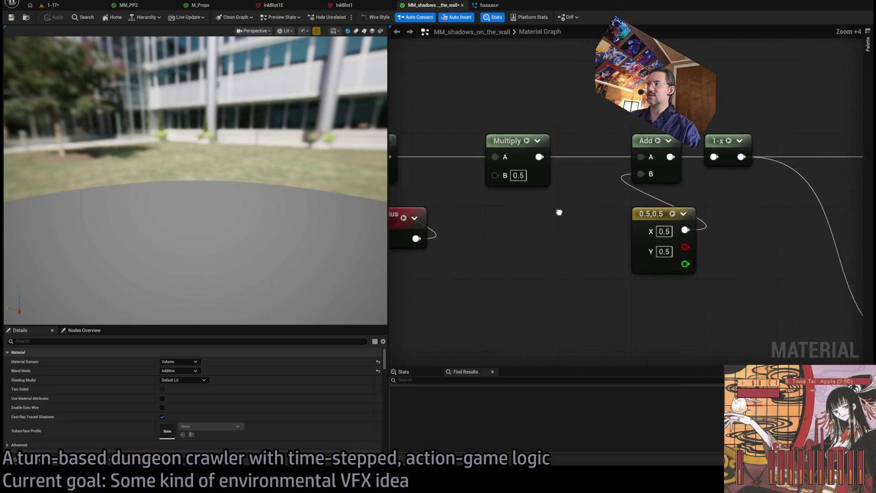
click(517, 200)
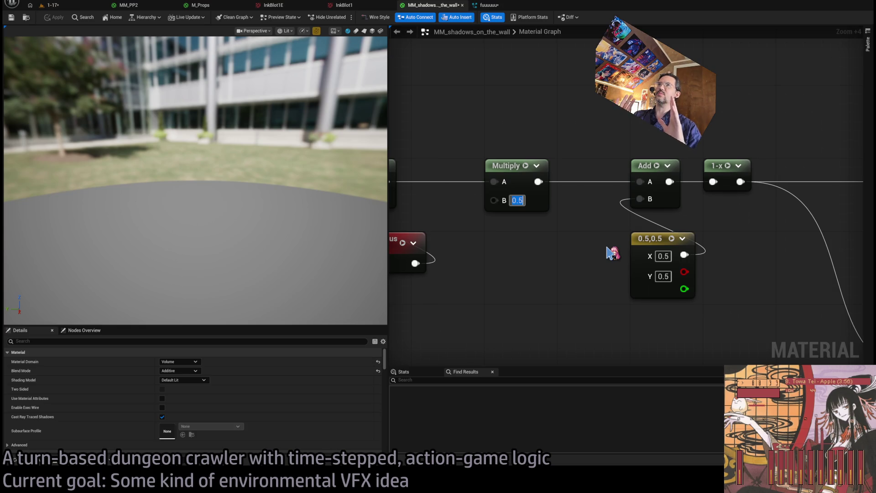
scroll(609, 253, down, 4)
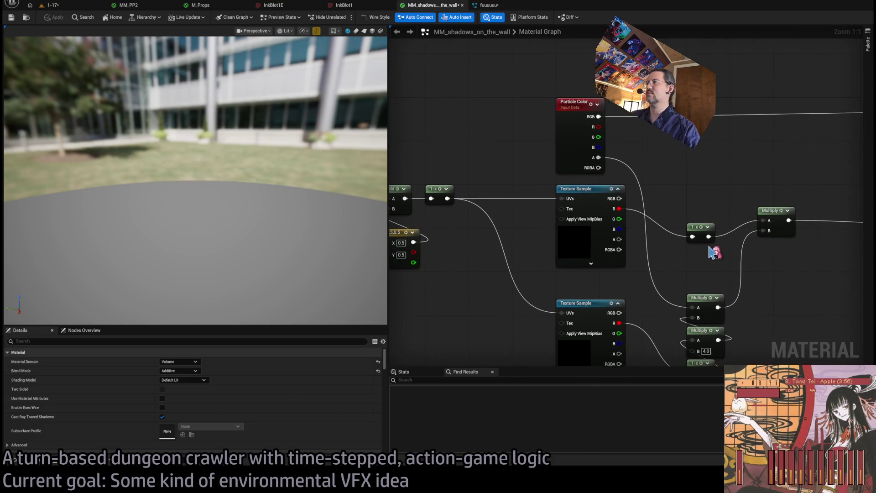
drag(666, 225, 663, 214)
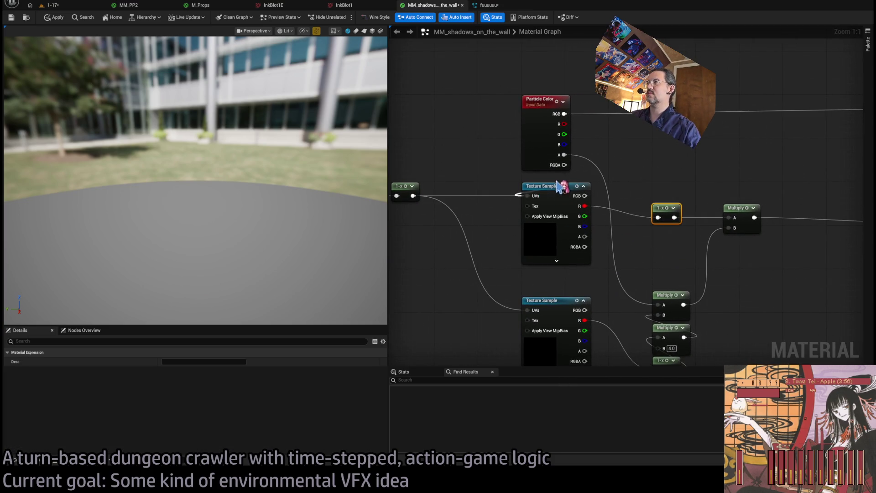
click(460, 181)
scroll(626, 217, down, 1)
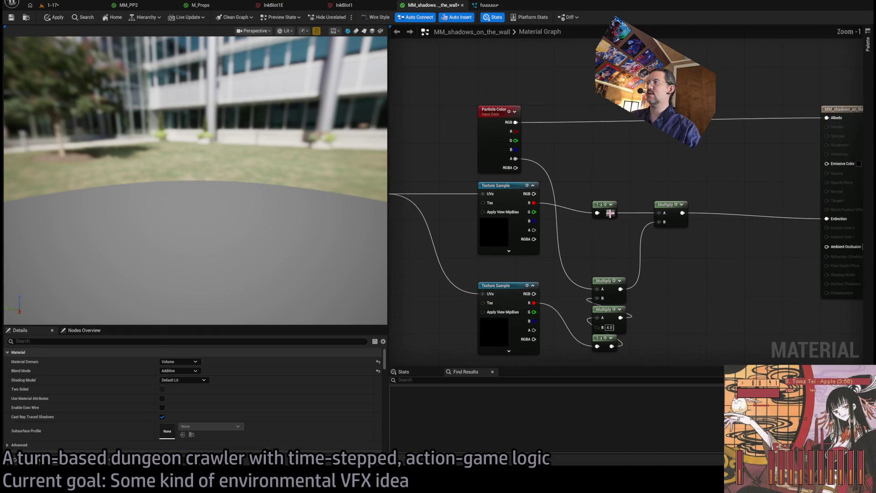
Step: Set the upper Texture Sample to Debug1 and start editing the Multiply scale factor
click(504, 203)
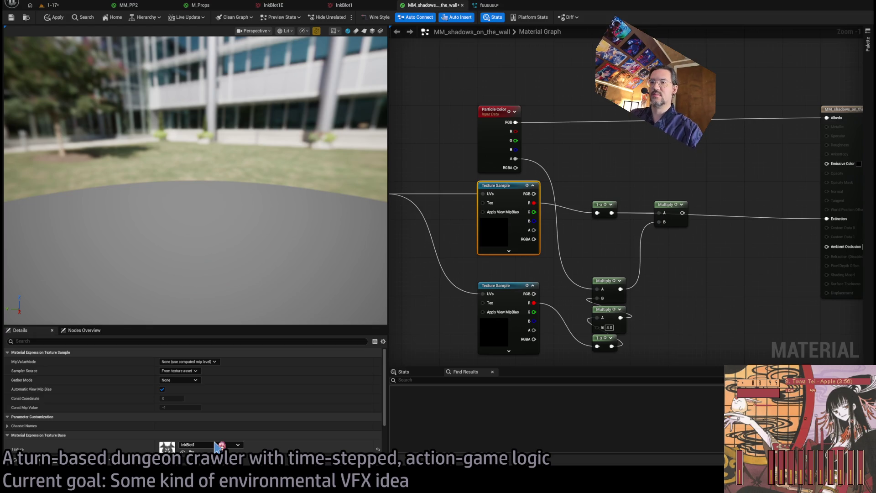
drag(436, 280, 548, 280)
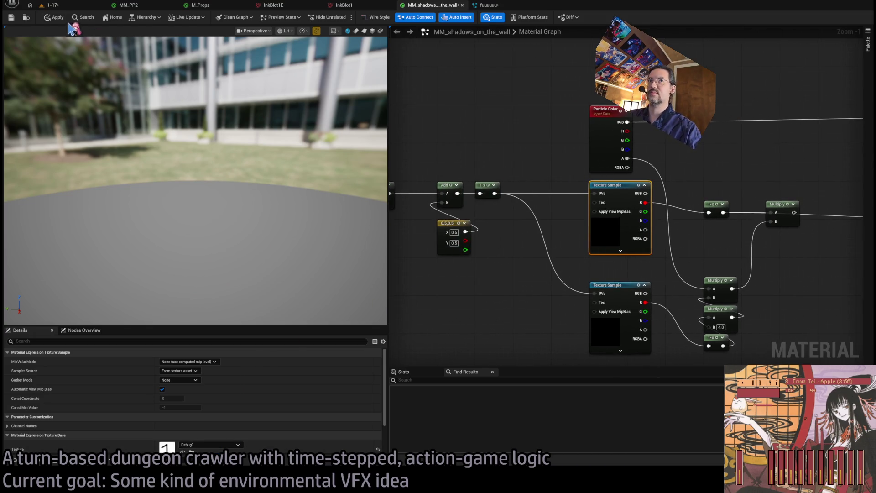
drag(336, 101, 561, 170)
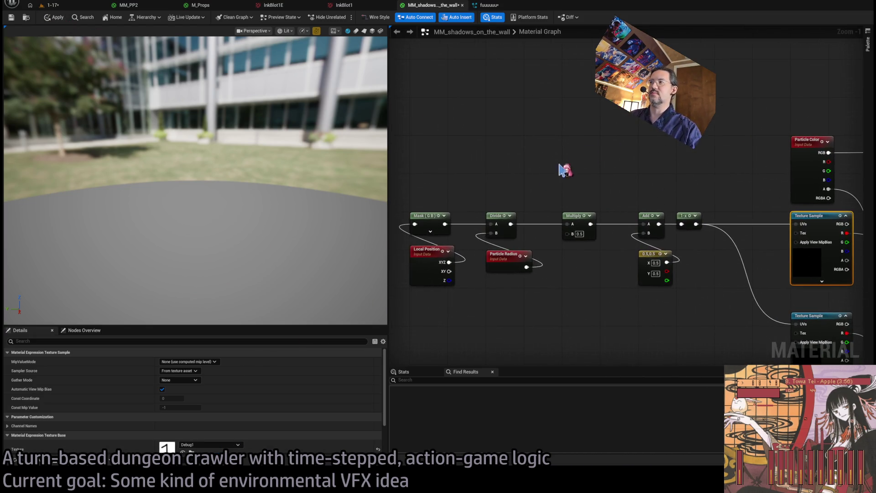
click(579, 234)
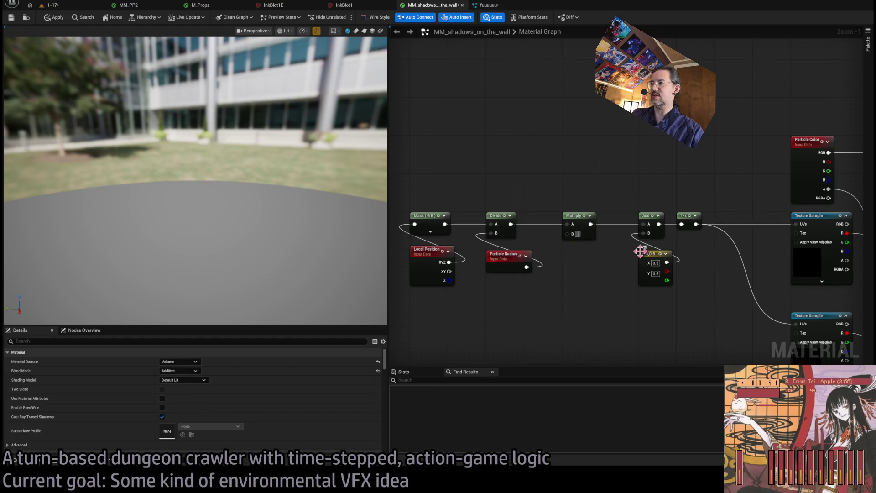
text(0.7)
click(51, 5)
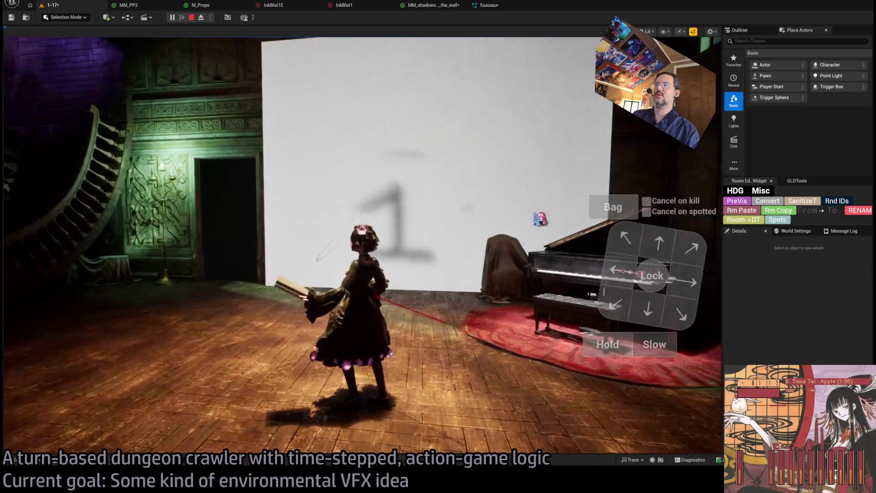
Step: Check the 0.7 UV multiplier result across the level, Niagara, InkBlot1 and material tabs, closing MM_PP2
click(431, 7)
click(479, 6)
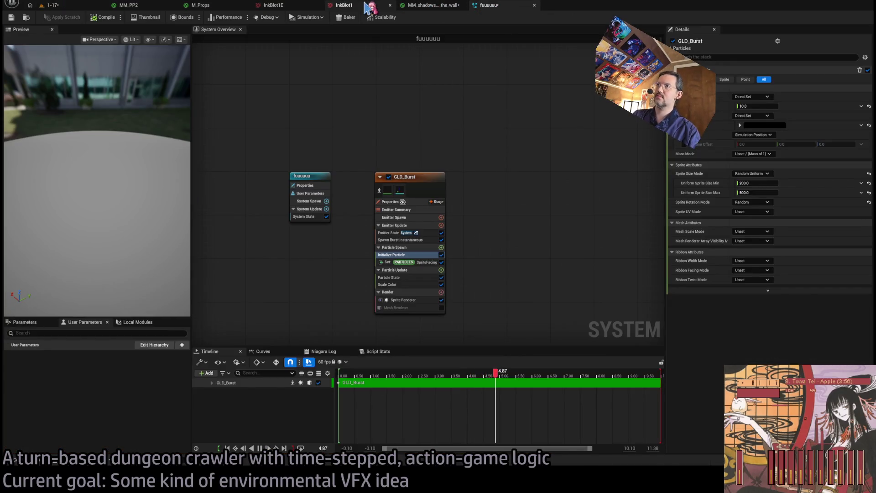
click(344, 5)
click(74, 6)
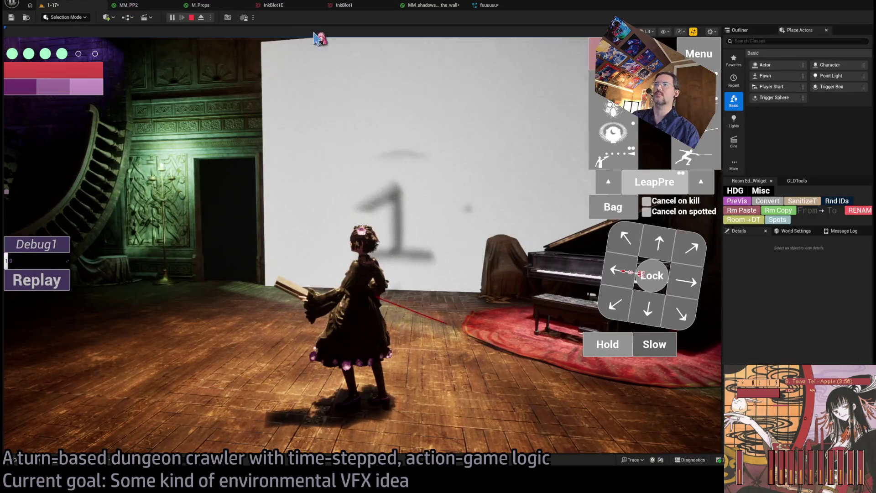
click(325, 6)
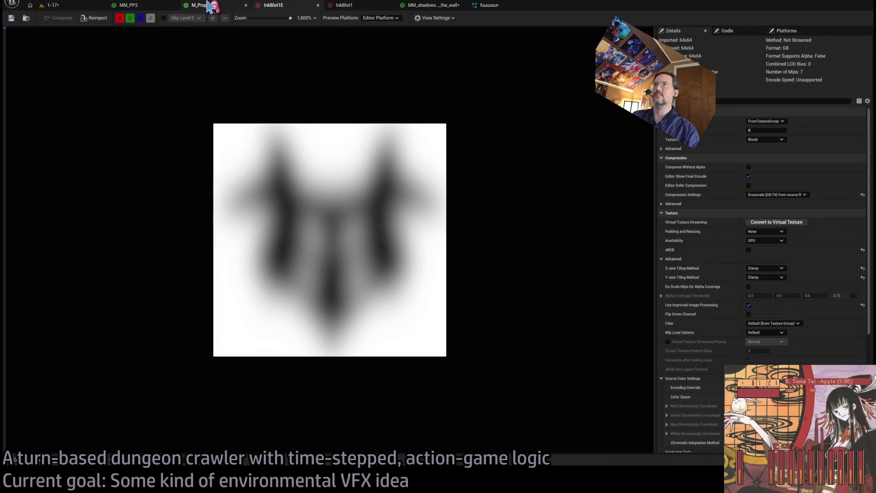
click(438, 6)
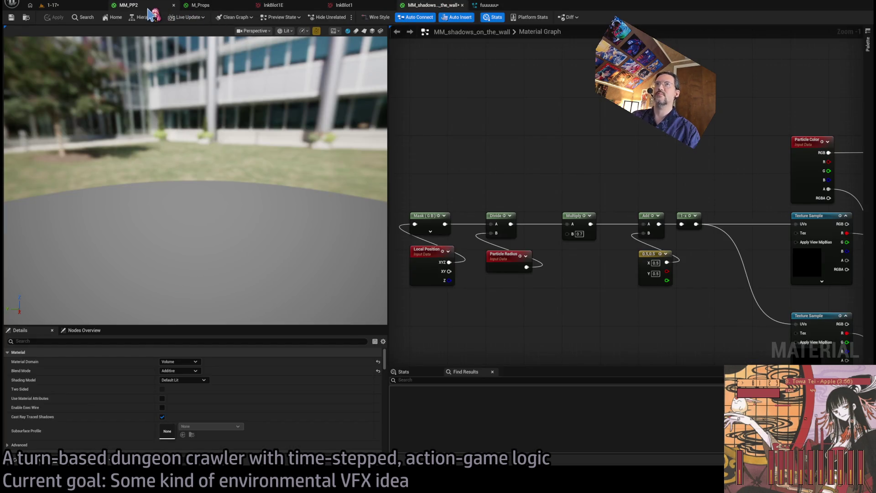
click(174, 5)
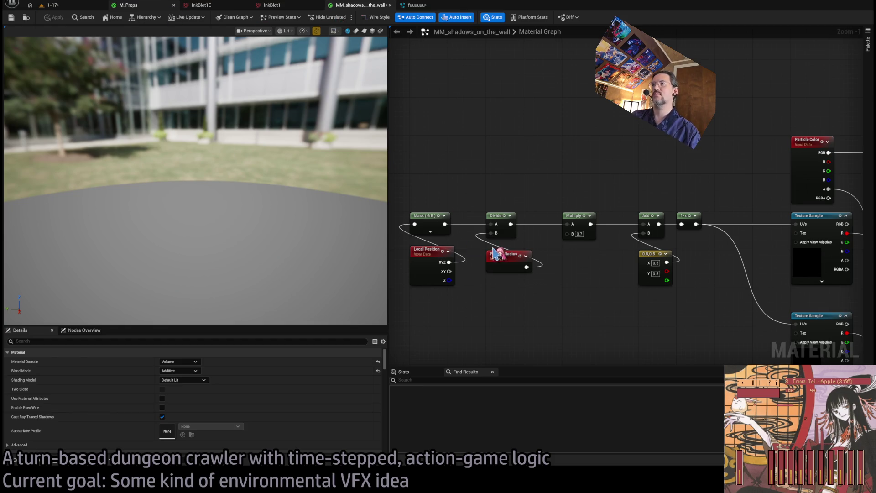
Step: Switch the upper Texture Sample from Debug1 back to InkBlot1 and apply the material
scroll(450, 152, down, 3)
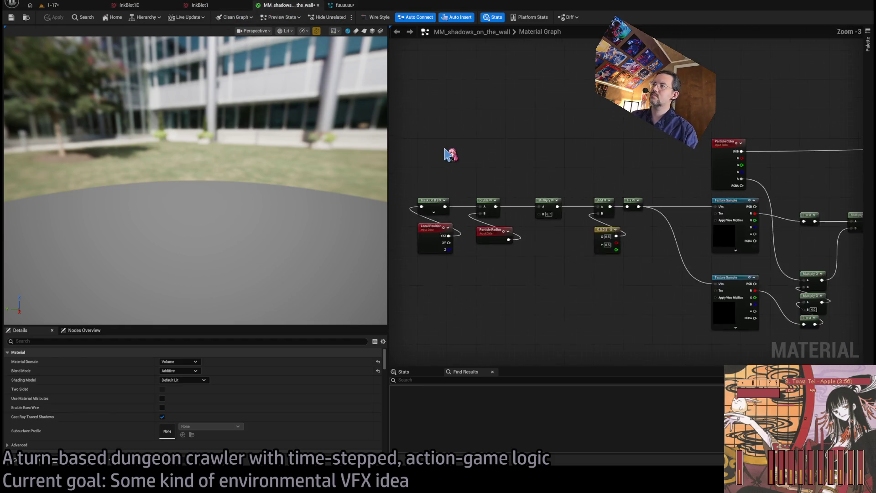
scroll(657, 229, up, 4)
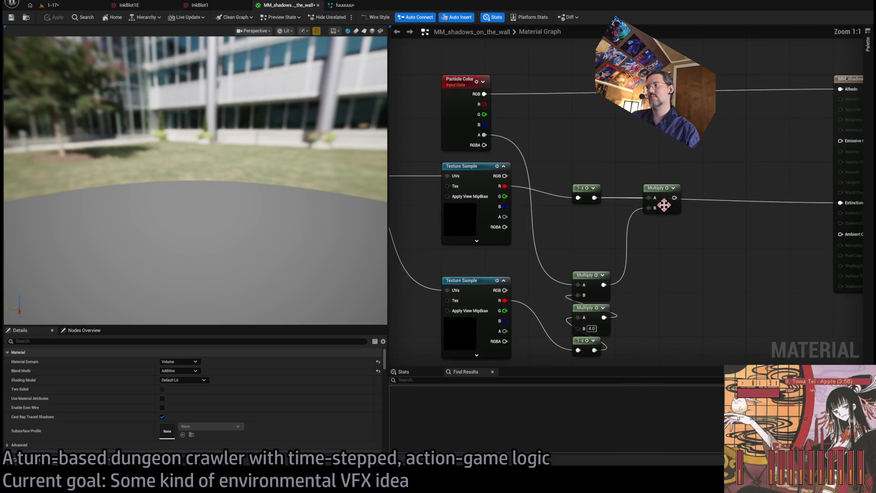
drag(677, 202, 845, 209)
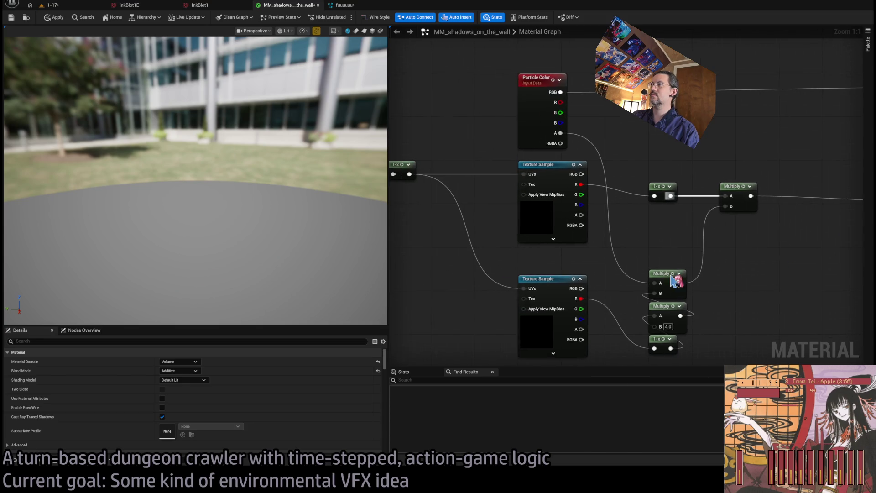
click(543, 165)
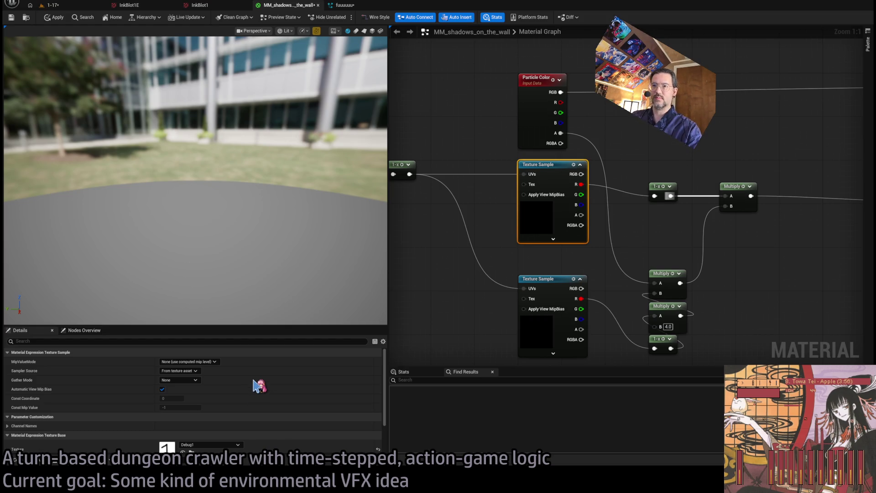
click(57, 17)
Step: Replay the 1-17 level to watch the InkBlot1 shadow, then go back to MM_shadows_on_the_wall
click(68, 6)
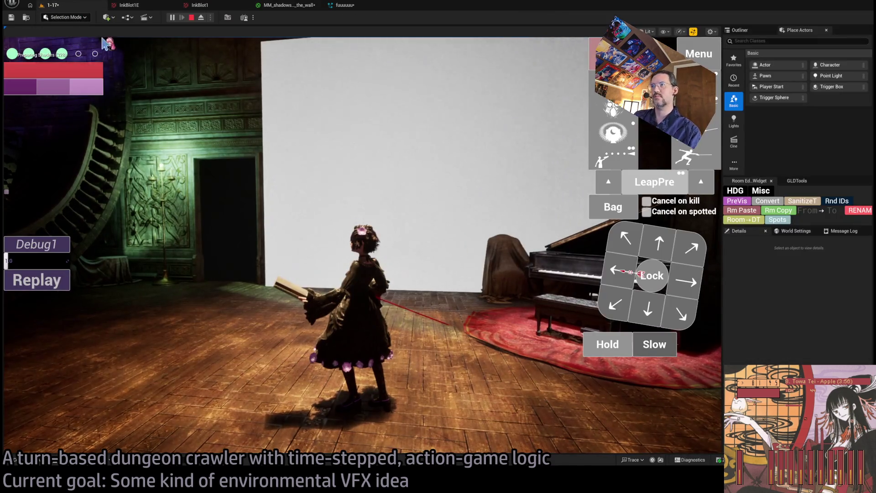
click(301, 6)
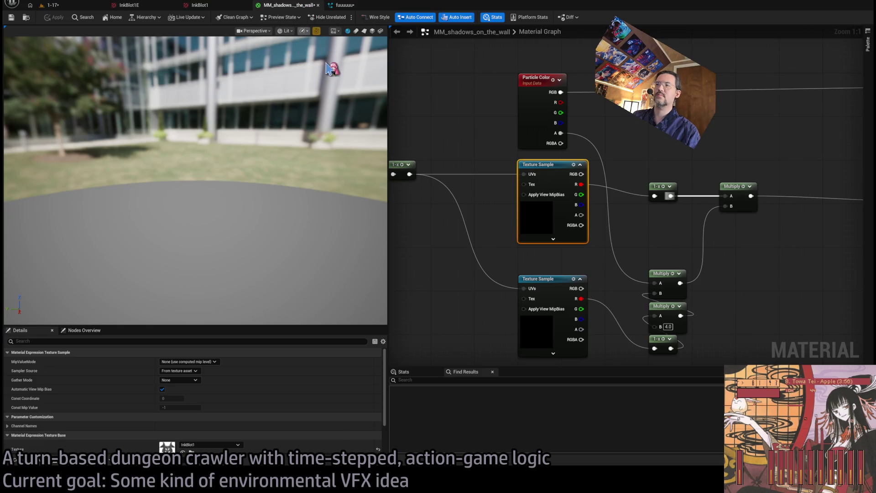
click(92, 5)
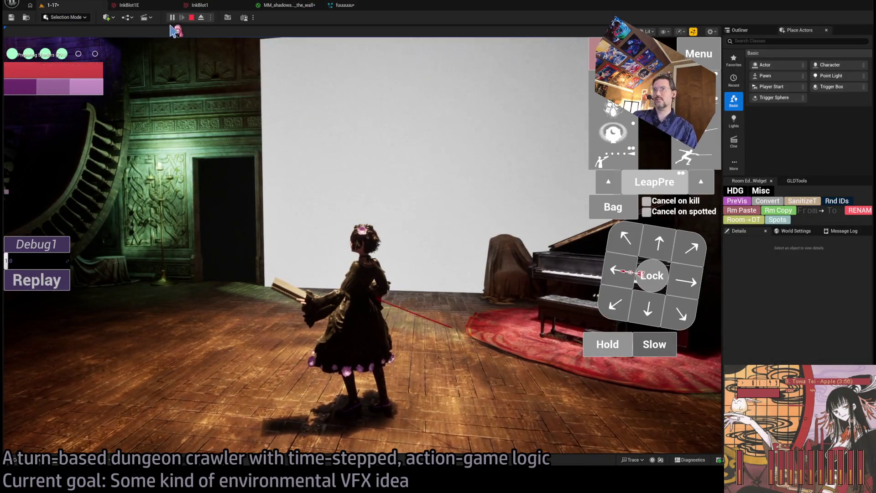
click(64, 284)
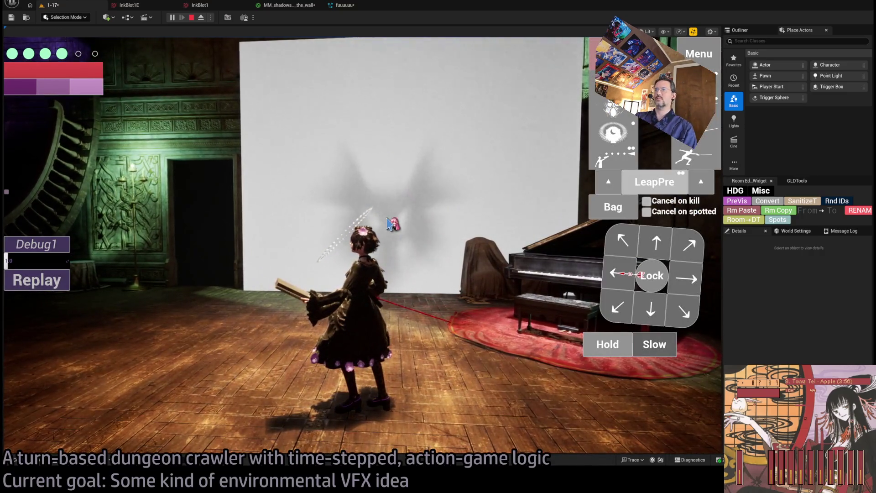
click(289, 5)
scroll(623, 238, down, 2)
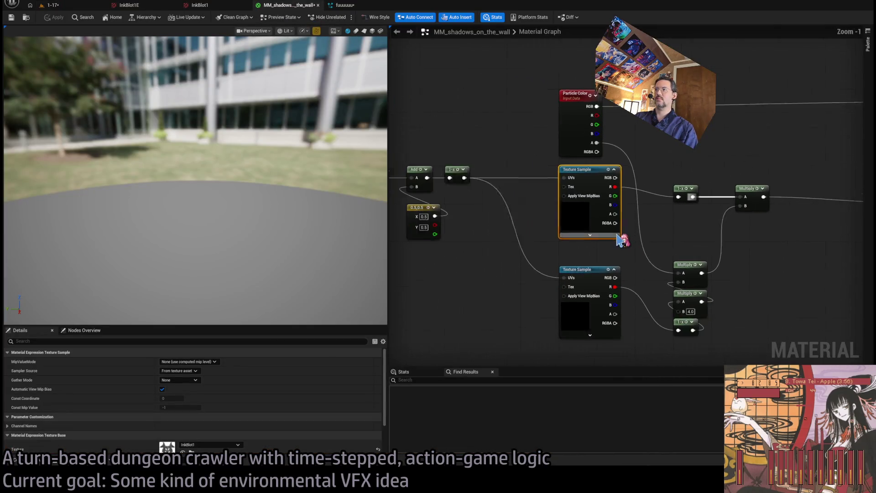
Step: Add an Abs of Local Position and a Divide node combining it with Particle Radius
drag(512, 247, 538, 274)
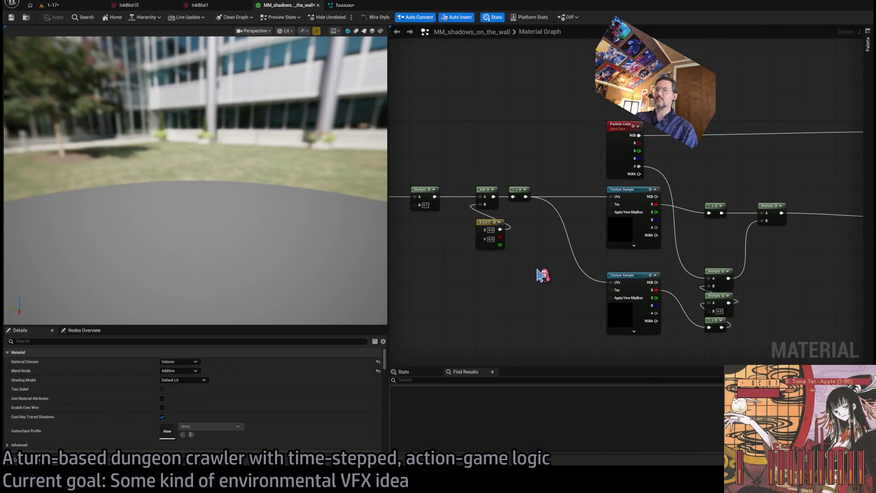
drag(584, 239, 568, 235)
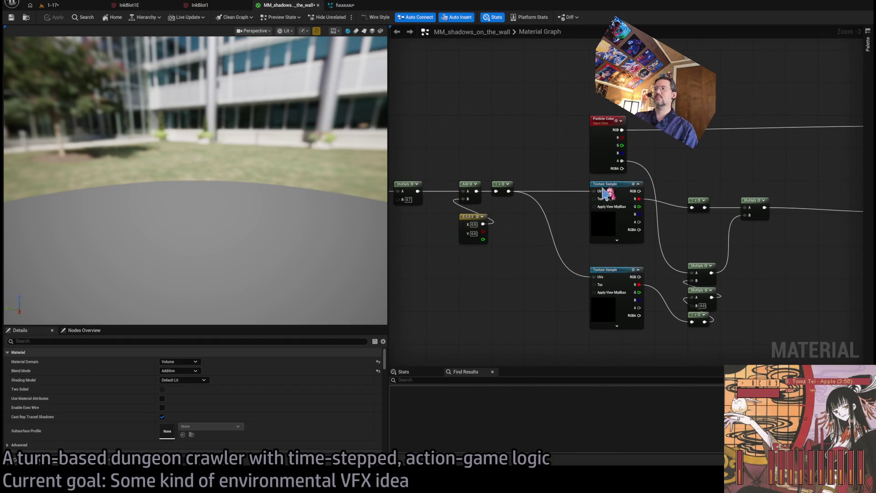
scroll(555, 273, up, 2)
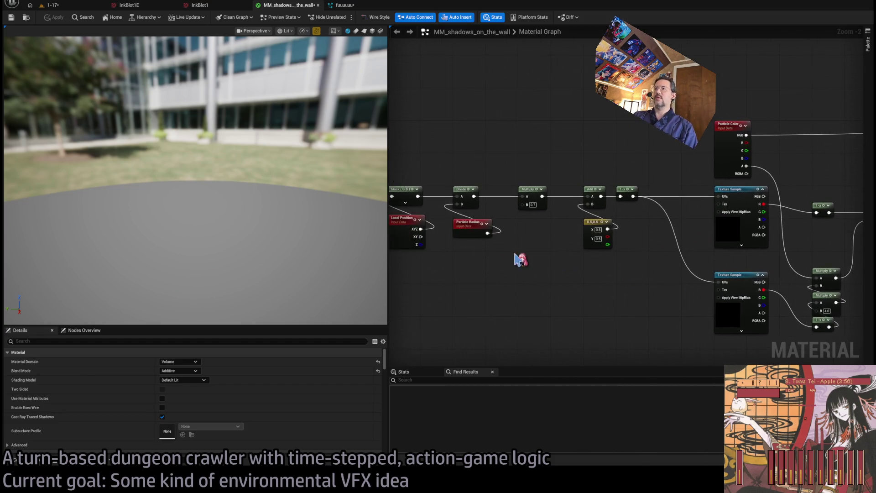
mouse_move(521, 258)
mouse_down()
mouse_move(604, 278)
mouse_move(567, 292)
mouse_up()
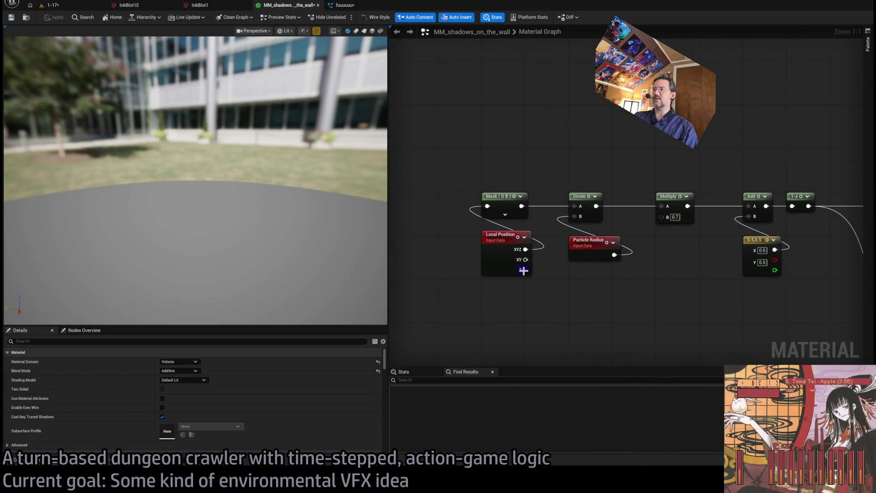
drag(523, 270, 599, 321)
drag(598, 250, 657, 313)
key(d)
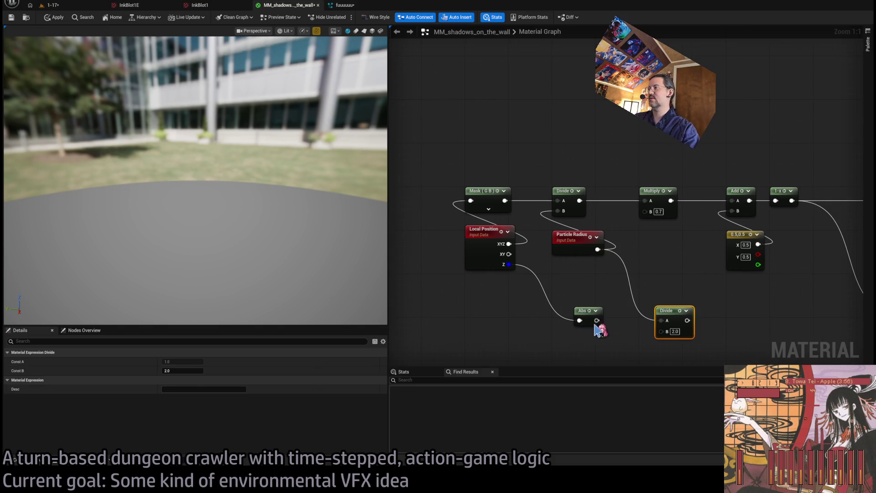
mouse_move(596, 320)
mouse_down()
mouse_move(666, 332)
mouse_move(646, 312)
mouse_up()
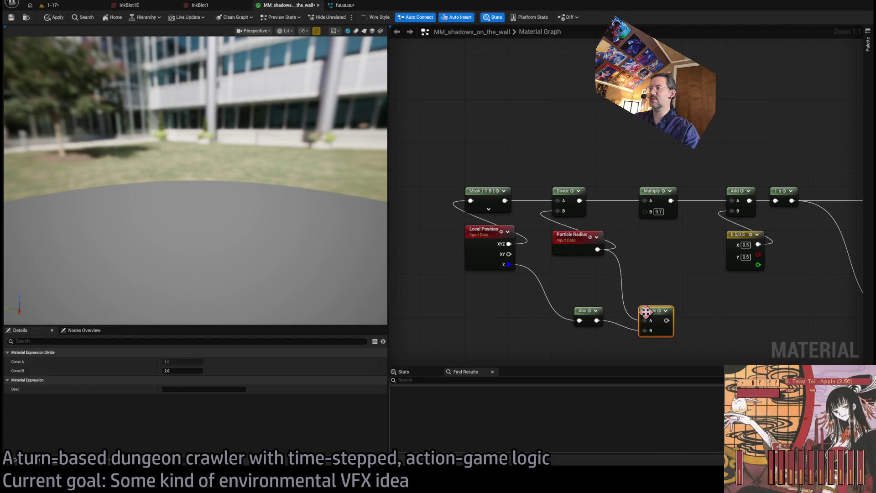
click(571, 317)
mouse_move(582, 312)
mouse_down()
mouse_move(555, 312)
mouse_move(566, 315)
mouse_up()
drag(652, 315, 645, 307)
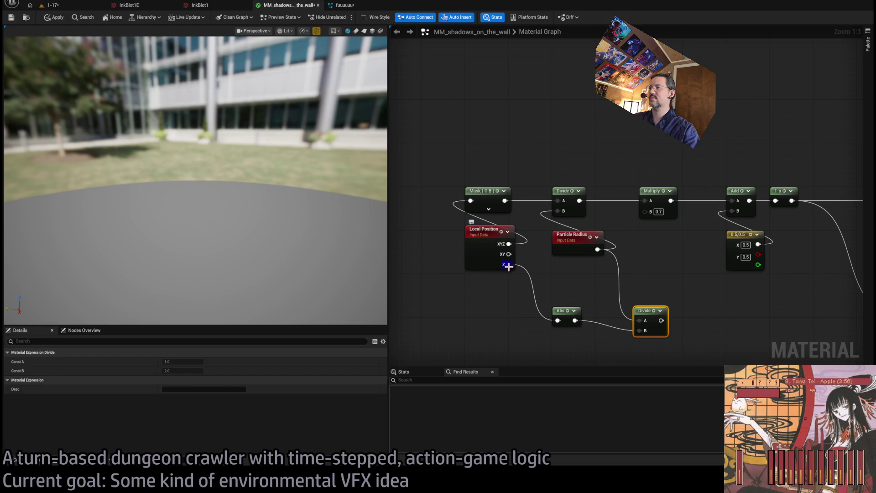
Step: Mask Local Position XYZ to the R channel and feed it into the Abs node
drag(508, 243, 481, 314)
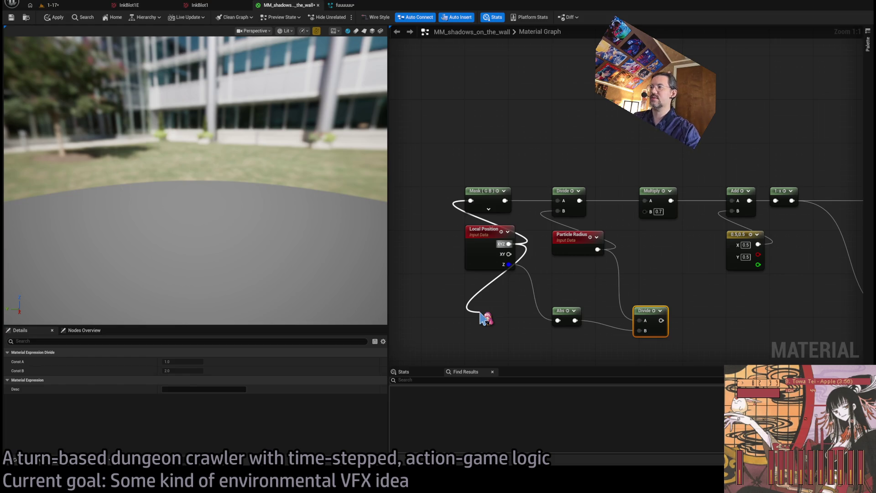
drag(480, 315, 480, 315)
click(164, 370)
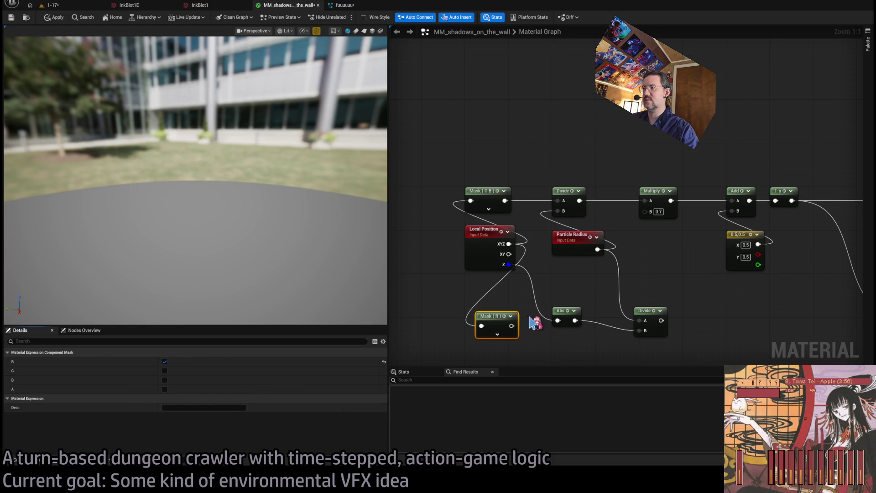
drag(504, 325, 580, 341)
click(576, 305)
click(576, 338)
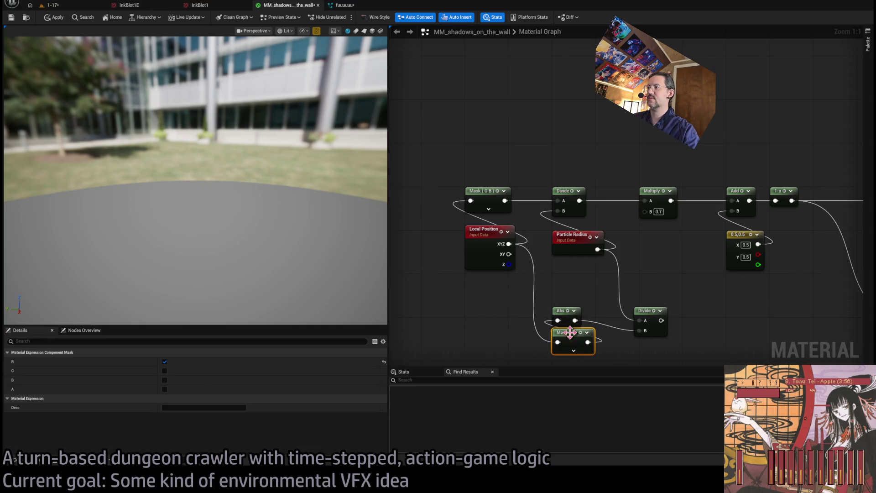
click(583, 295)
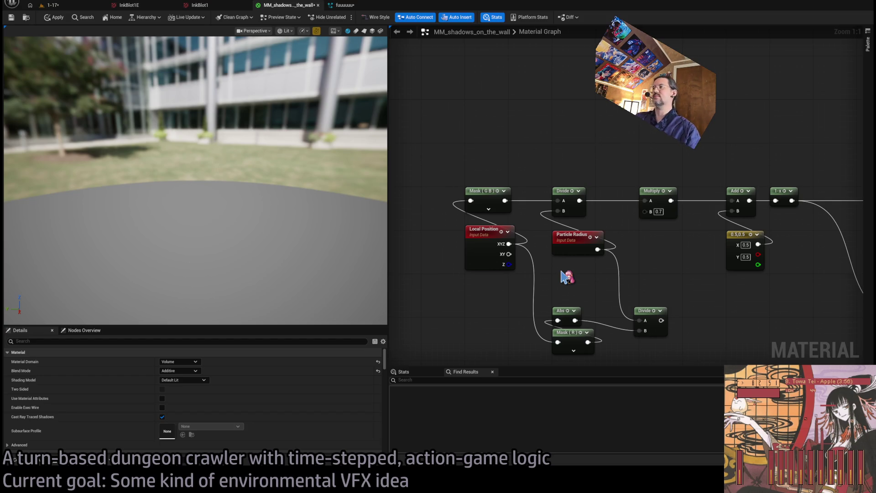
Step: Attach a 1-x node to the Divide output and move the Abs and Mask nodes down
drag(661, 321, 703, 325)
drag(648, 311, 654, 322)
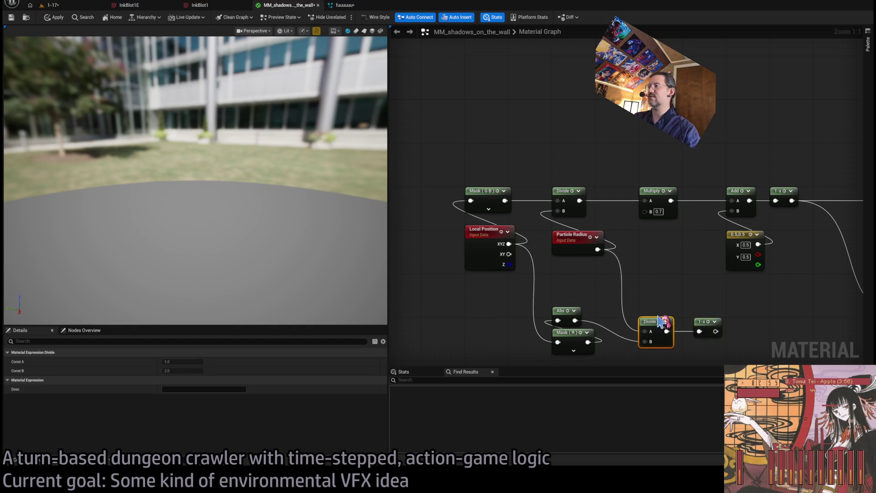
drag(583, 302, 550, 359)
drag(566, 320, 569, 332)
click(595, 310)
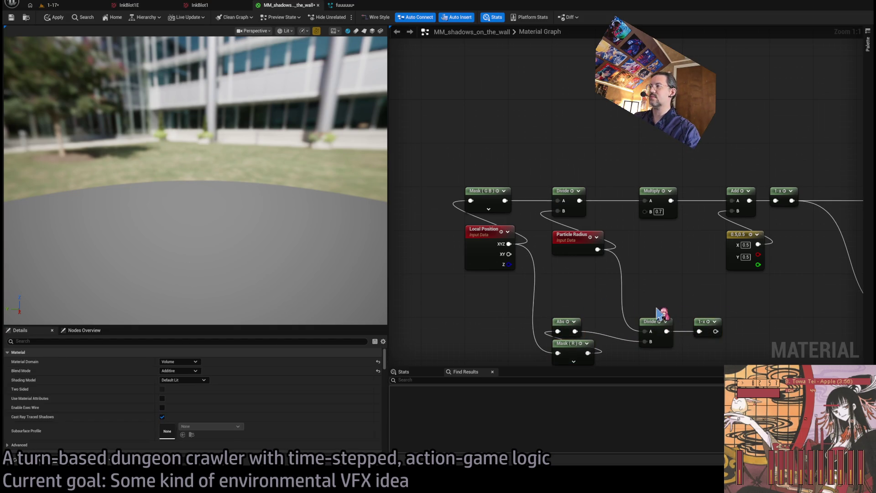
Step: Add a Saturate node, then delete the 1-x so Divide feeds Saturate directly
mouse_move(733, 312)
mouse_down()
mouse_move(539, 309)
mouse_move(565, 299)
mouse_up()
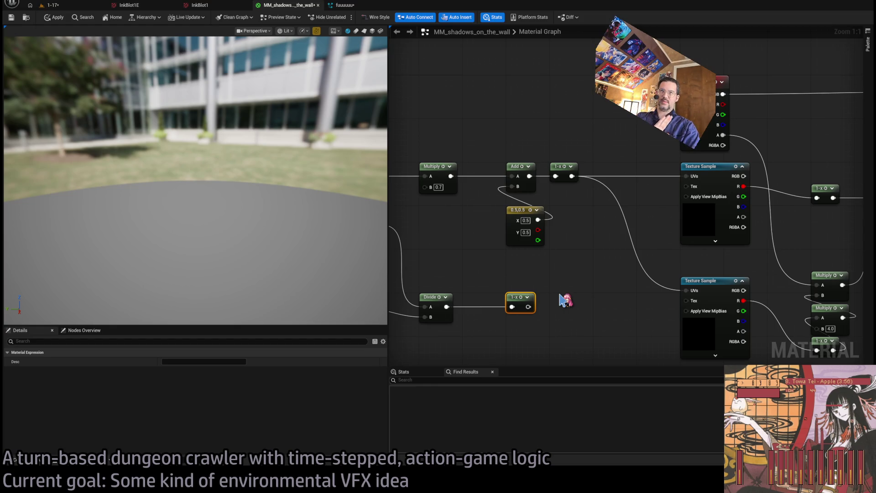
mouse_move(529, 306)
mouse_down()
mouse_move(567, 300)
mouse_move(551, 332)
mouse_move(577, 323)
mouse_move(580, 303)
mouse_move(525, 303)
mouse_up()
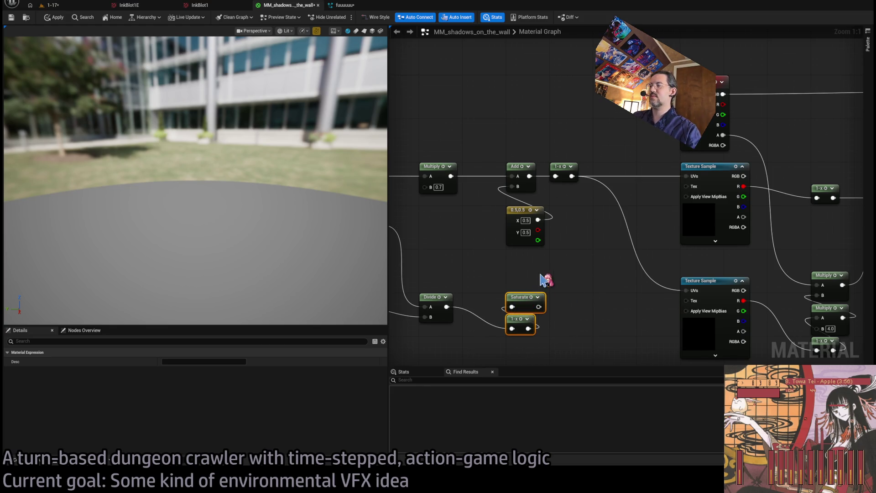
click(546, 280)
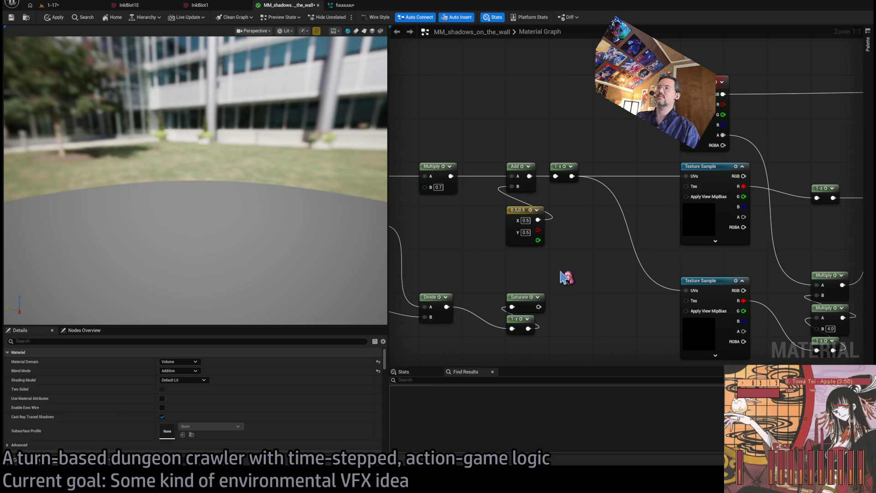
drag(566, 277, 602, 274)
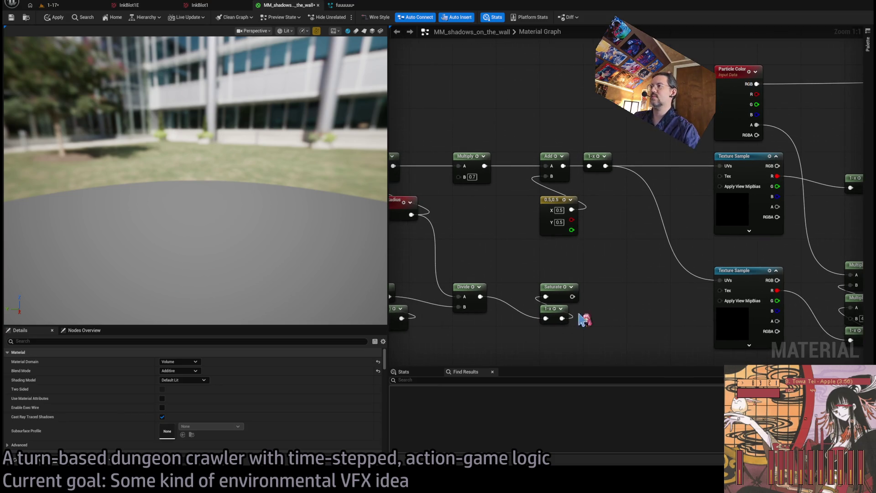
click(553, 308)
key(Delete)
Step: Place the Saturate node beside the Divide node and tidy the graph layout
mouse_move(480, 297)
mouse_down()
mouse_move(556, 299)
mouse_move(546, 296)
mouse_move(616, 264)
mouse_up()
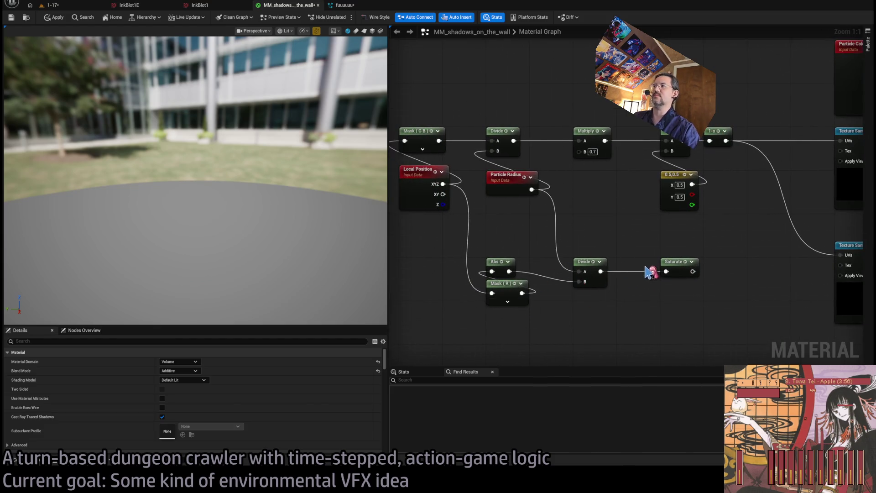
drag(589, 272, 589, 304)
drag(673, 261, 593, 273)
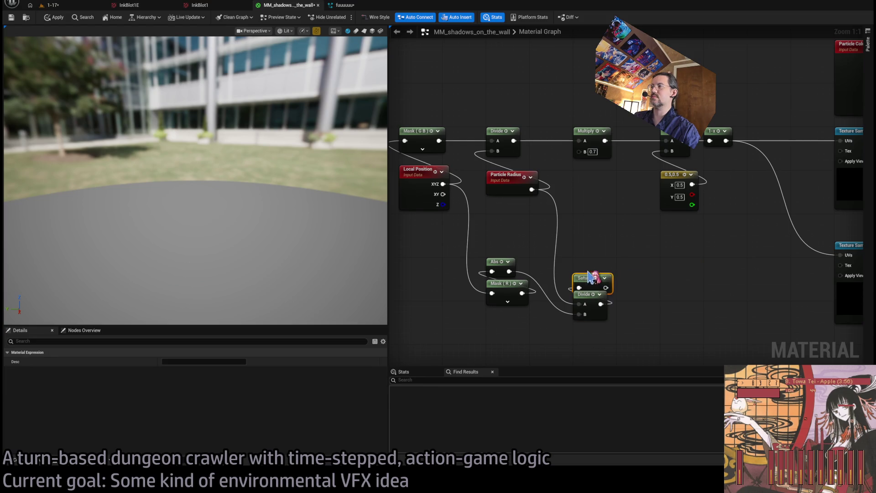
mouse_move(596, 347)
mouse_down()
mouse_move(582, 267)
mouse_move(582, 279)
mouse_move(448, 267)
mouse_up()
click(659, 268)
scroll(522, 284, down, 2)
drag(489, 298, 531, 276)
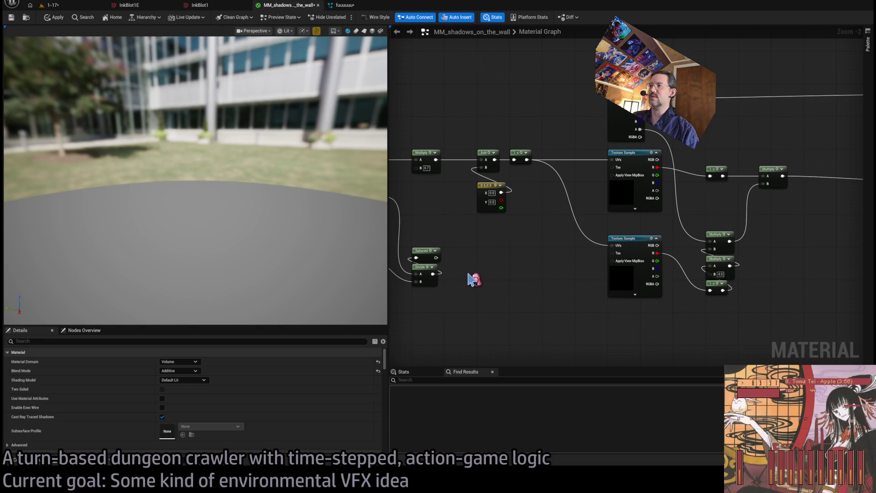
Step: Add an Add node fed by Saturate's output and place it beside Saturate
drag(466, 262, 502, 260)
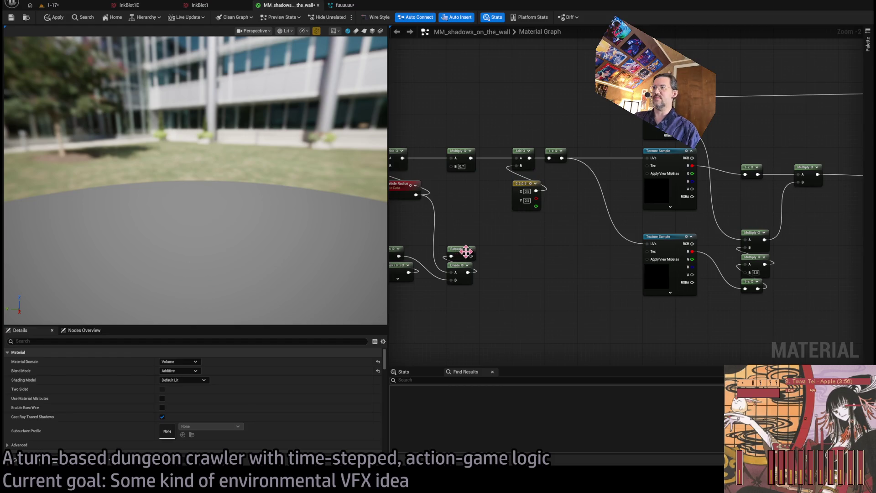
click(453, 250)
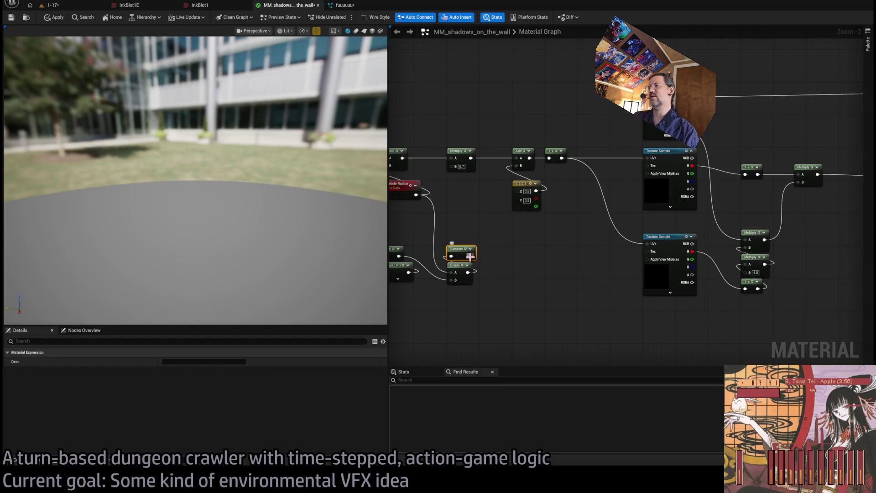
mouse_move(471, 256)
mouse_down()
mouse_move(528, 256)
mouse_move(475, 250)
mouse_move(521, 264)
mouse_up()
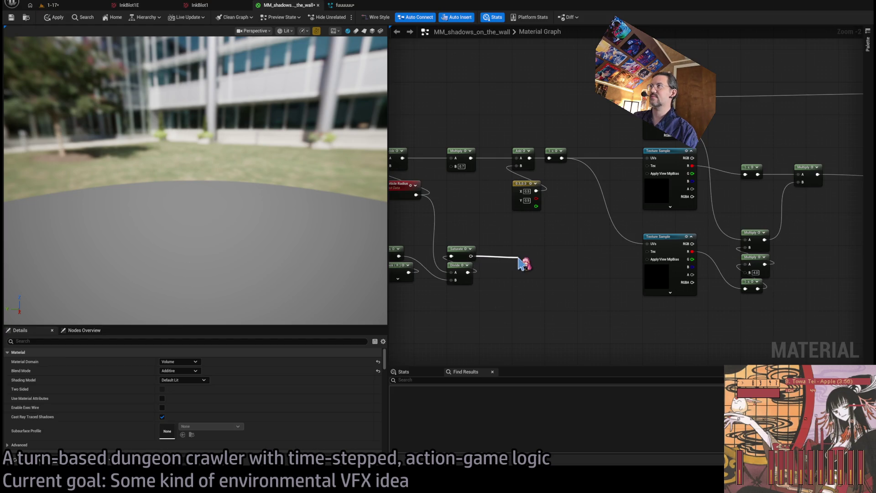
drag(520, 264, 572, 235)
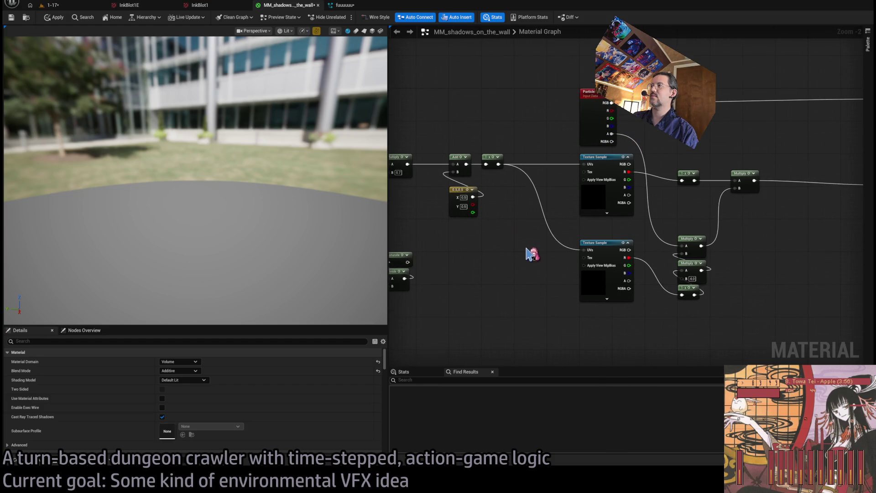
drag(668, 209, 646, 223)
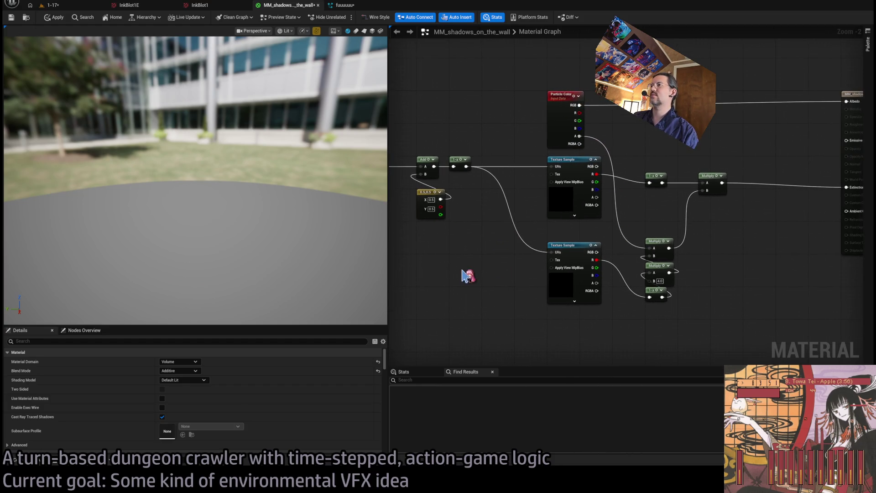
drag(469, 280, 540, 284)
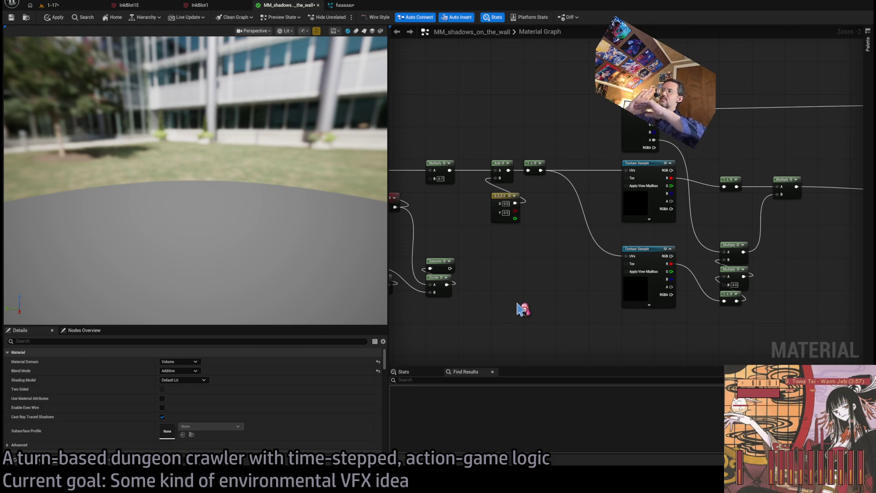
drag(517, 304, 515, 305)
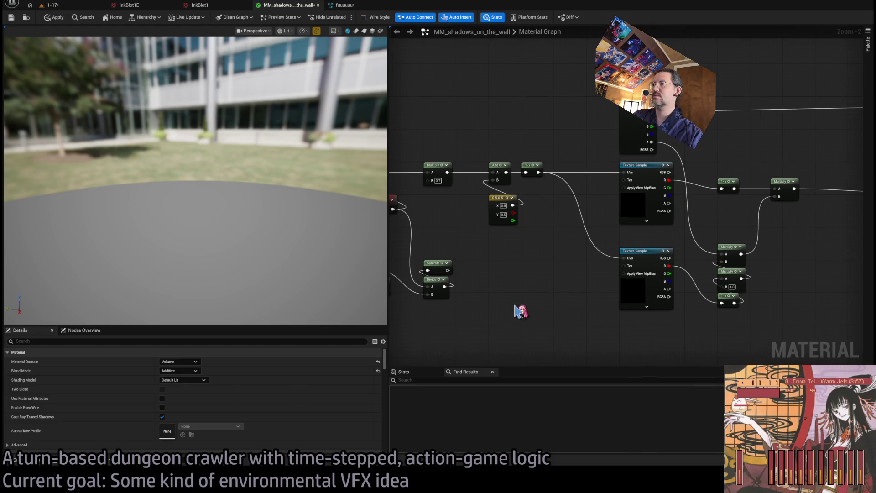
drag(459, 251, 423, 311)
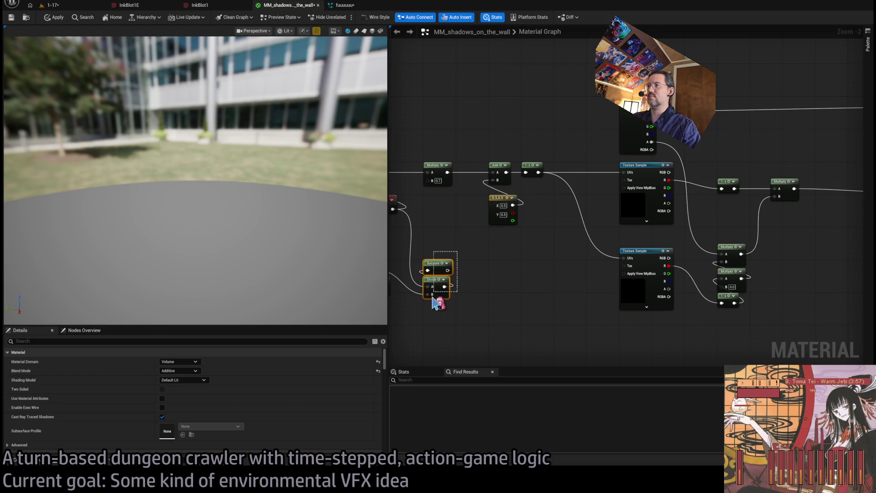
click(450, 276)
drag(447, 270, 501, 271)
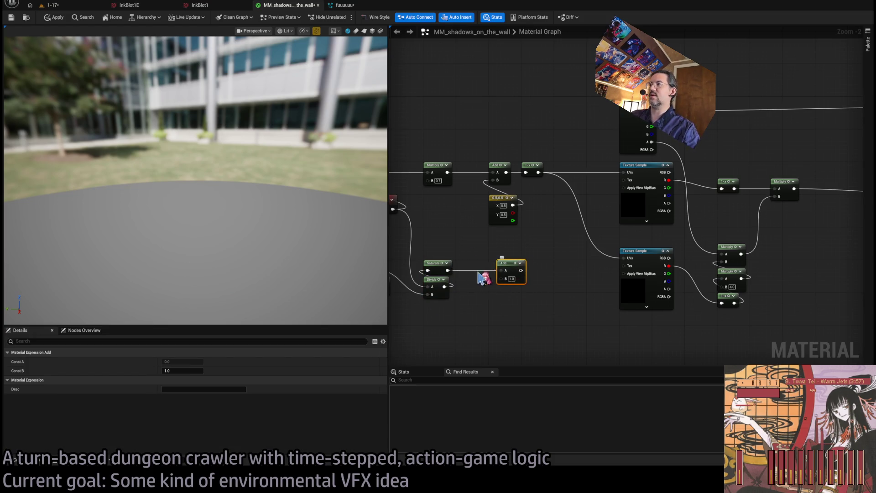
mouse_move(442, 312)
mouse_down()
mouse_move(437, 280)
mouse_move(503, 303)
mouse_up()
click(505, 264)
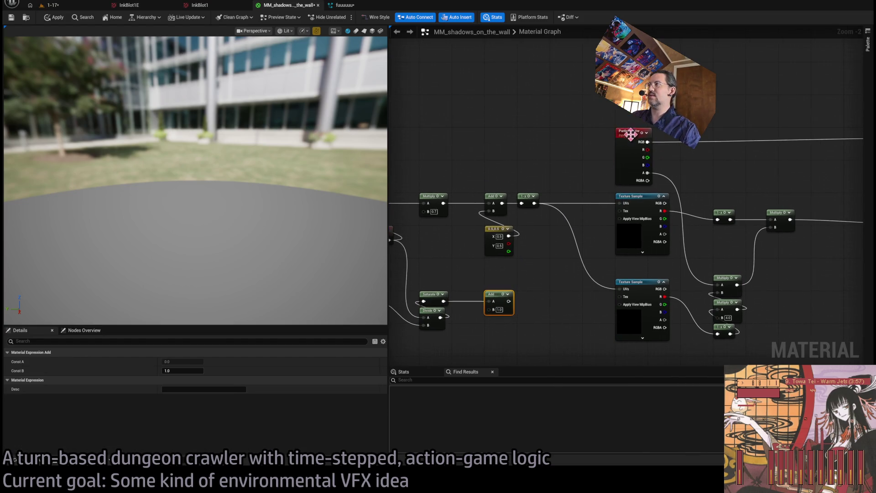
Step: Create a Power node from Particle Color alpha, with the Add result as its exponent
drag(607, 137, 537, 141)
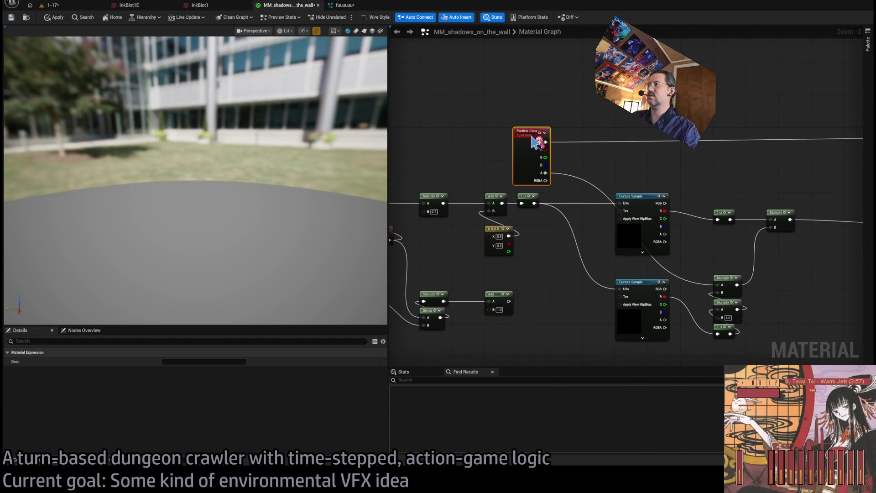
click(573, 169)
drag(551, 172, 589, 176)
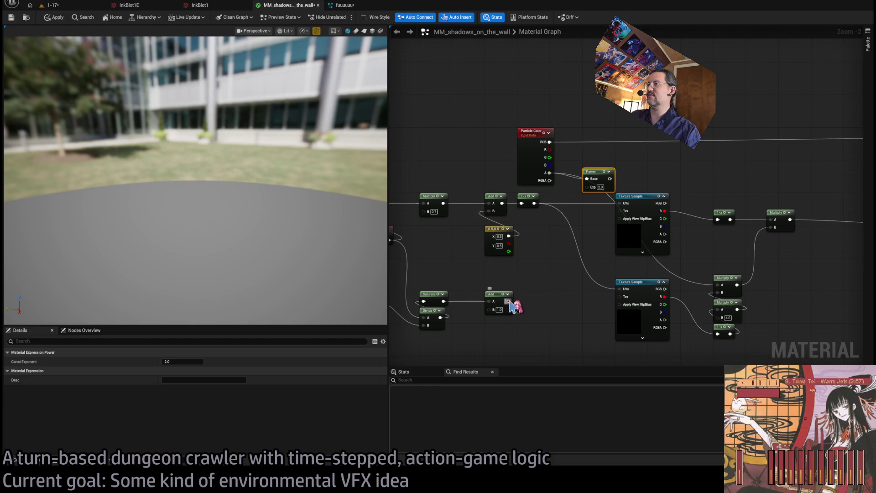
mouse_move(509, 302)
mouse_down()
mouse_move(589, 186)
mouse_move(574, 165)
mouse_move(693, 280)
mouse_up()
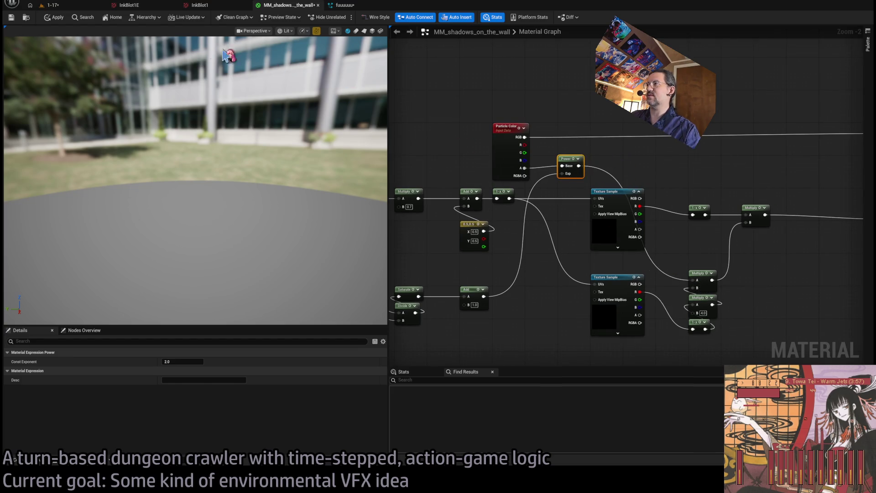
Step: Apply the material and replay level 1-17 to see the dark inkblot shadow on the white wall
click(52, 18)
click(53, 5)
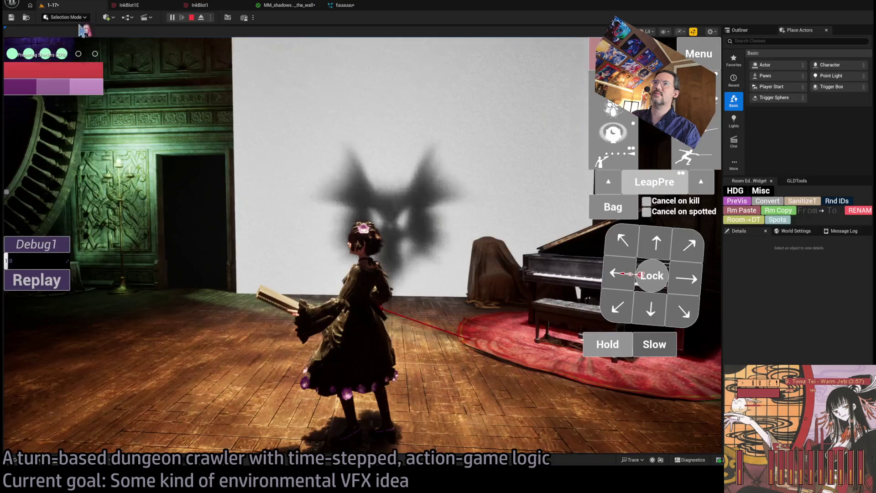
click(42, 286)
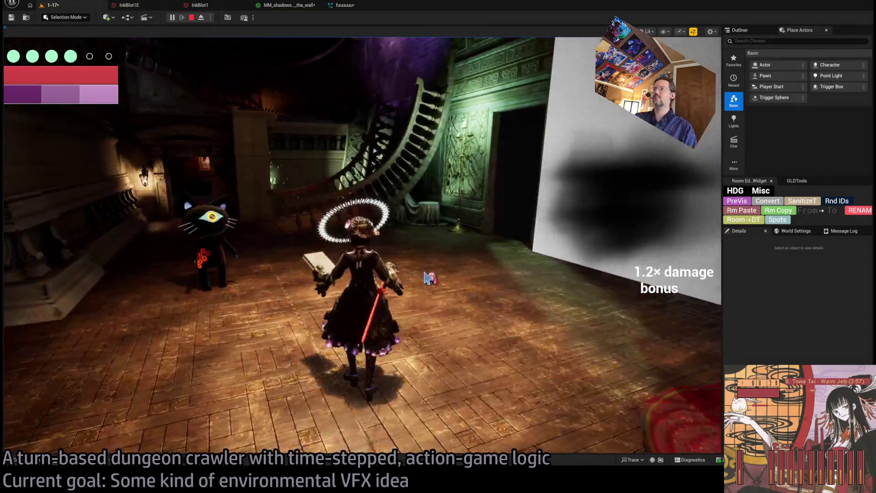
click(429, 277)
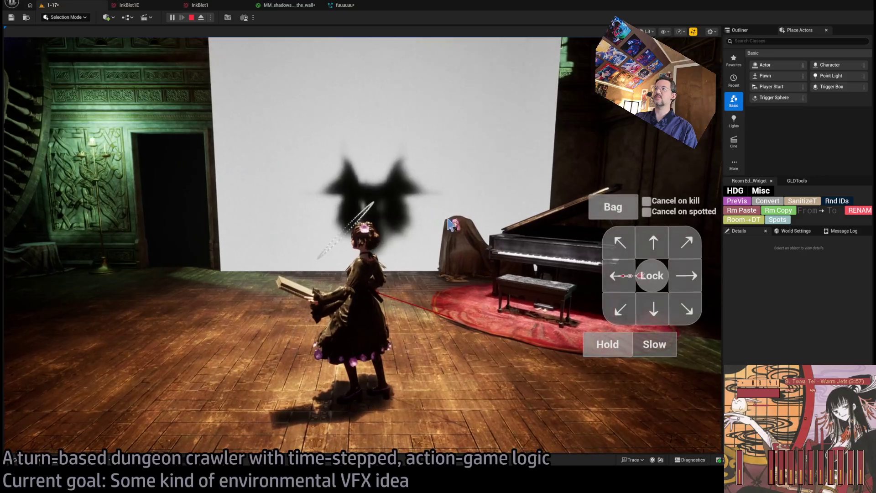
click(283, 7)
Step: Add a Multiply node fed by Divide's output, with A set to 3.0
drag(517, 276, 579, 297)
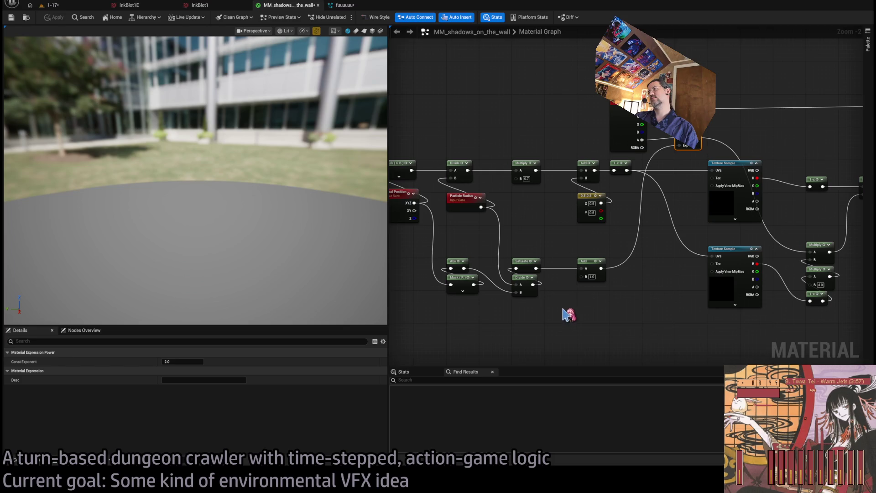
drag(612, 323, 594, 317)
scroll(588, 308, up, 2)
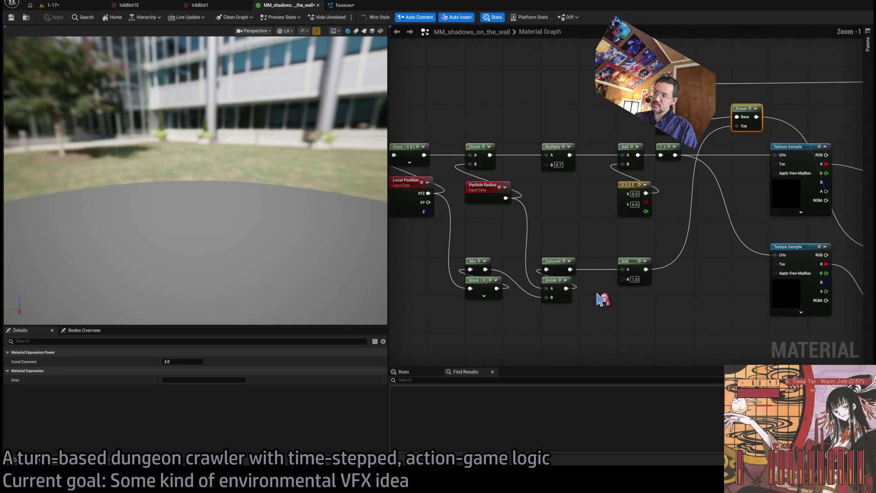
click(586, 312)
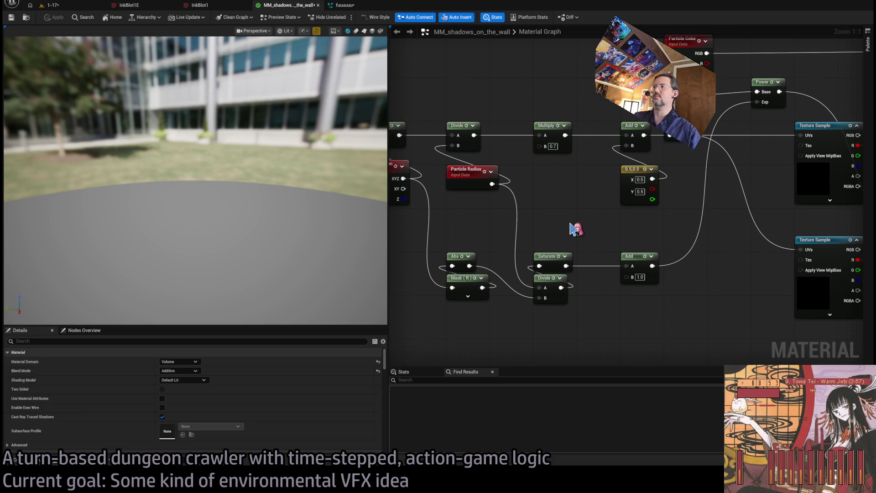
scroll(547, 251, down, 2)
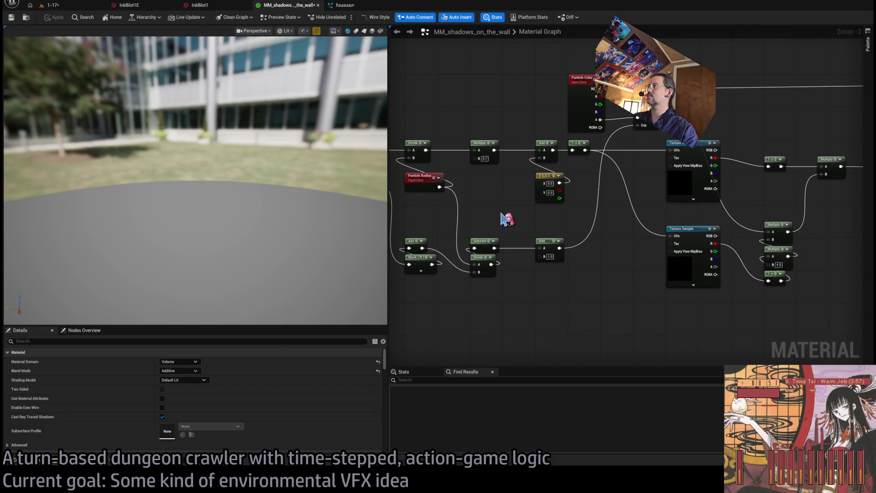
scroll(506, 219, up, 2)
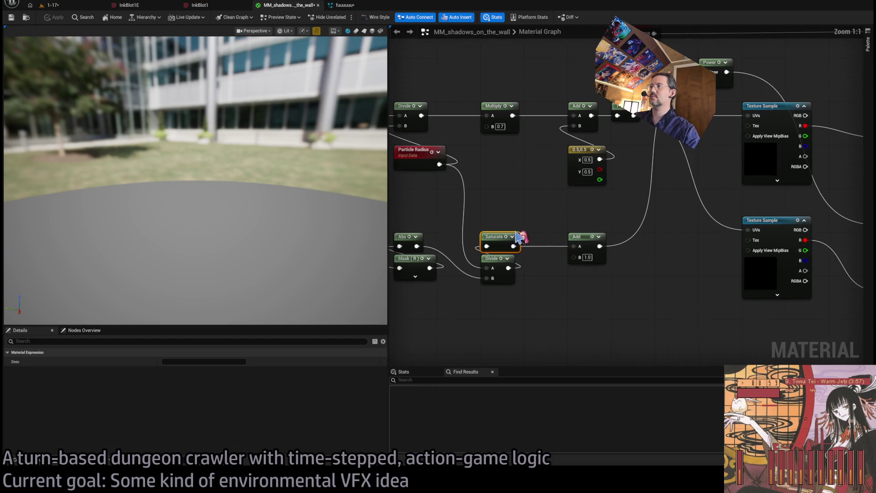
drag(544, 238, 592, 241)
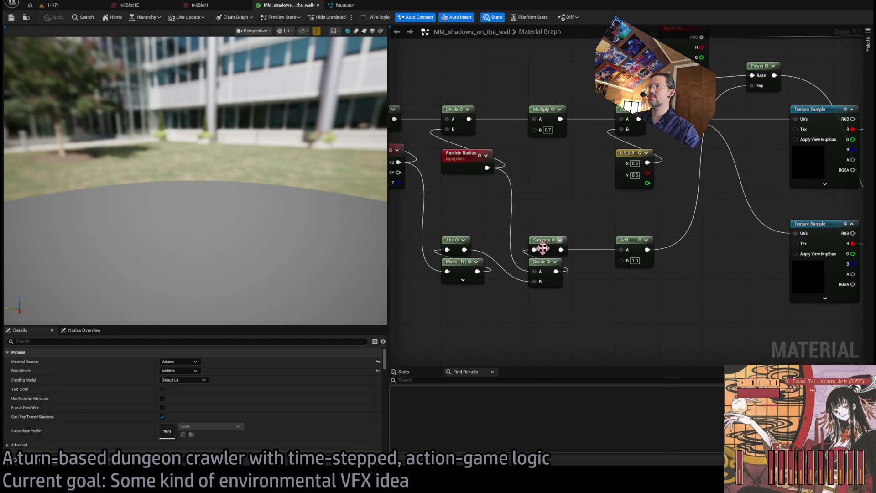
mouse_move(540, 264)
mouse_down()
mouse_move(541, 307)
mouse_move(607, 307)
mouse_move(534, 250)
mouse_up()
click(617, 316)
text(3)
key(Return)
Step: Delete the Saturate node, putting Multiply below the Add node and Divide beside Abs and Mask
drag(564, 215, 545, 276)
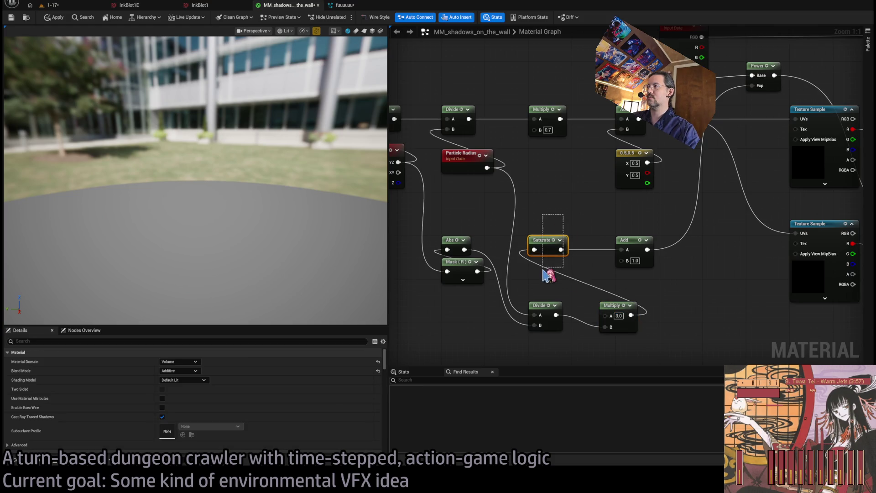
key(Delete)
mouse_move(637, 315)
mouse_down()
mouse_move(565, 282)
mouse_move(624, 252)
mouse_up()
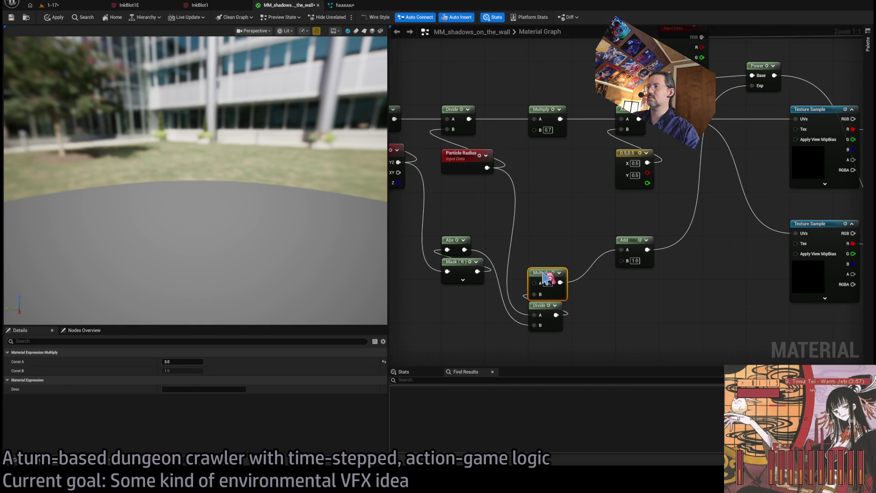
drag(544, 278, 630, 279)
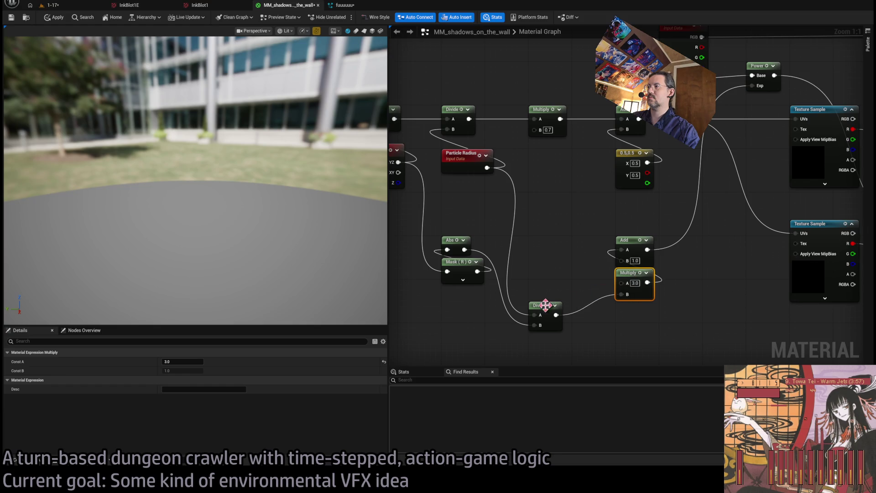
drag(545, 305, 552, 245)
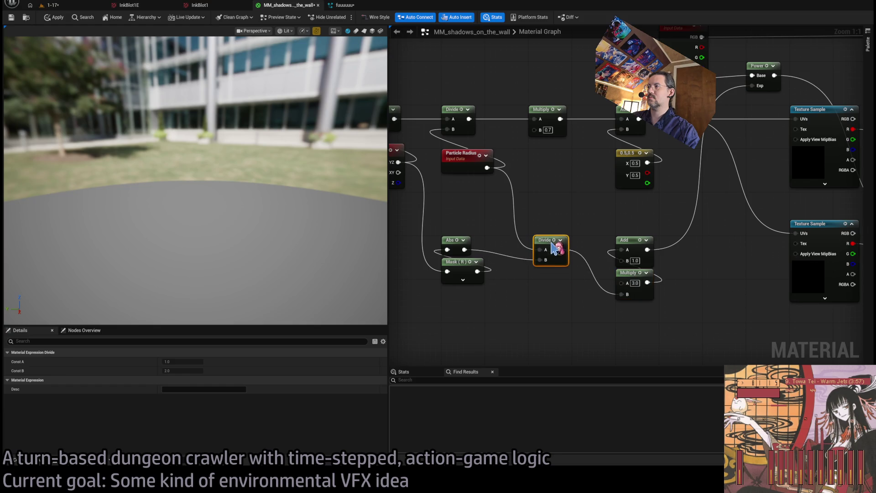
click(66, 6)
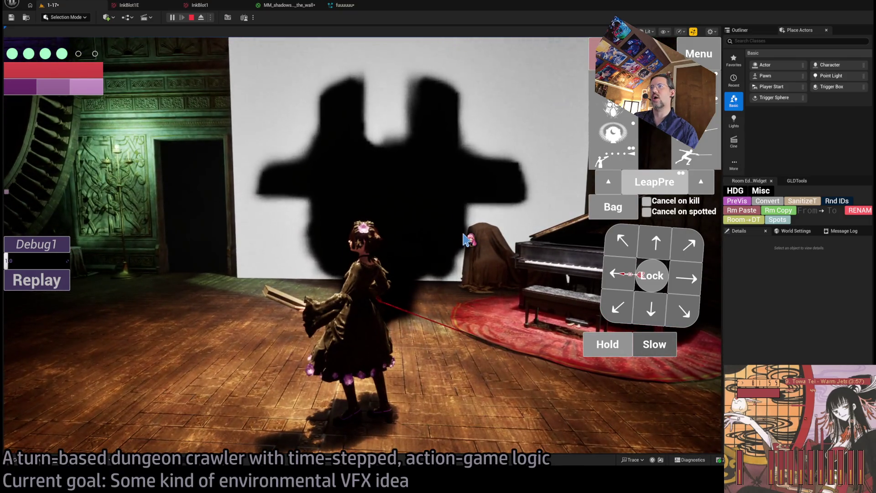
click(477, 275)
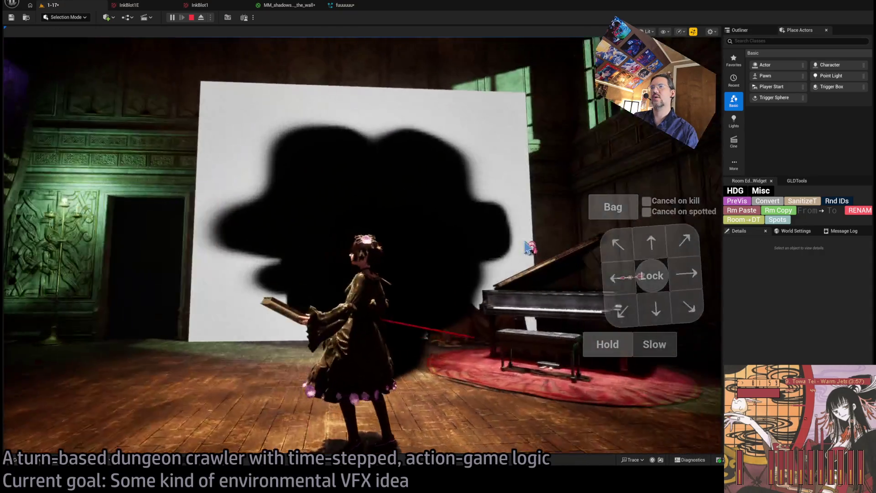
key(shift+F1)
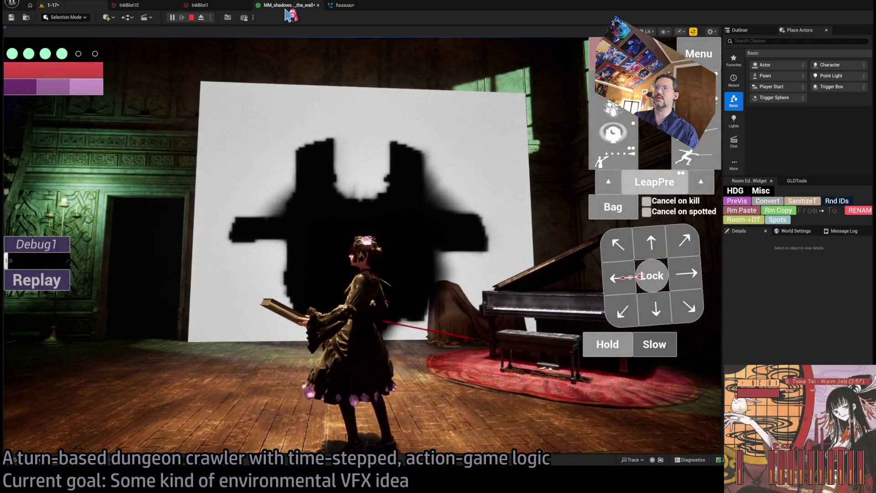
click(289, 5)
scroll(694, 211, down, 1)
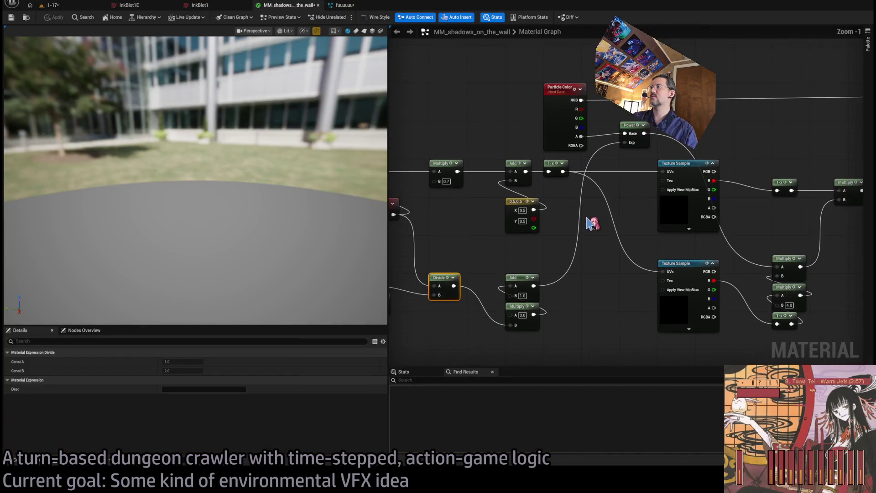
click(55, 5)
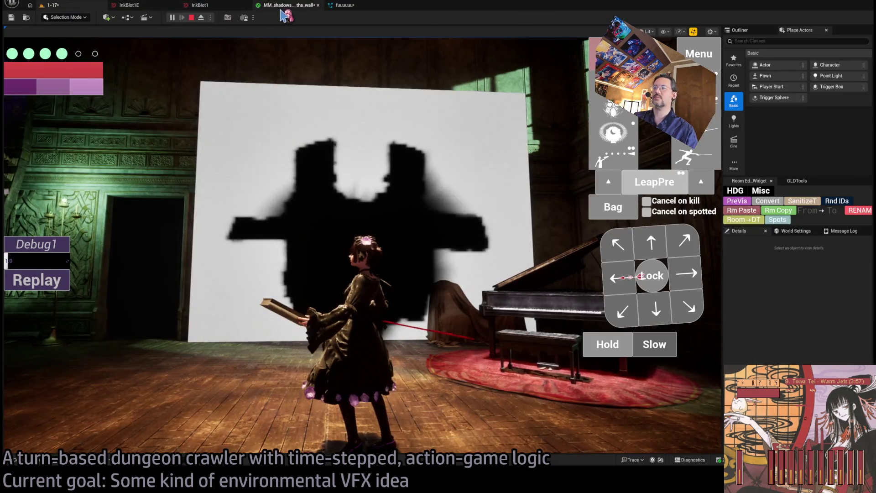
click(288, 5)
drag(696, 192, 668, 196)
click(59, 5)
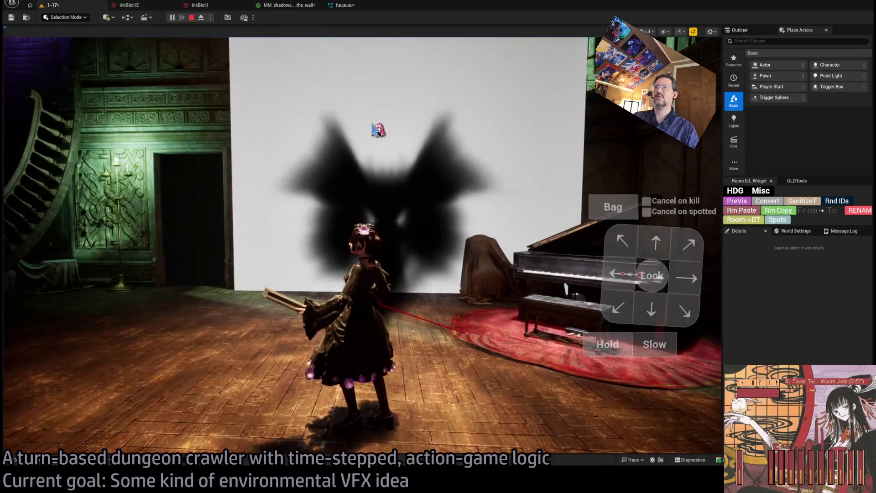
click(297, 6)
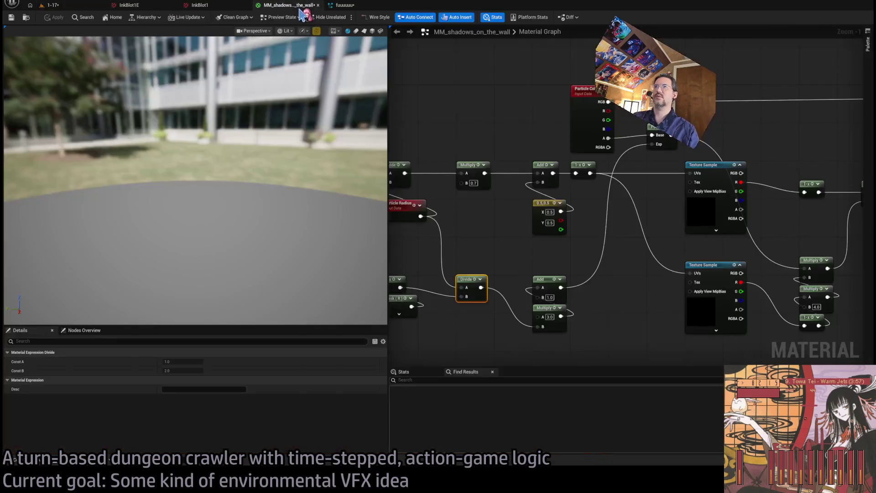
drag(650, 255, 528, 243)
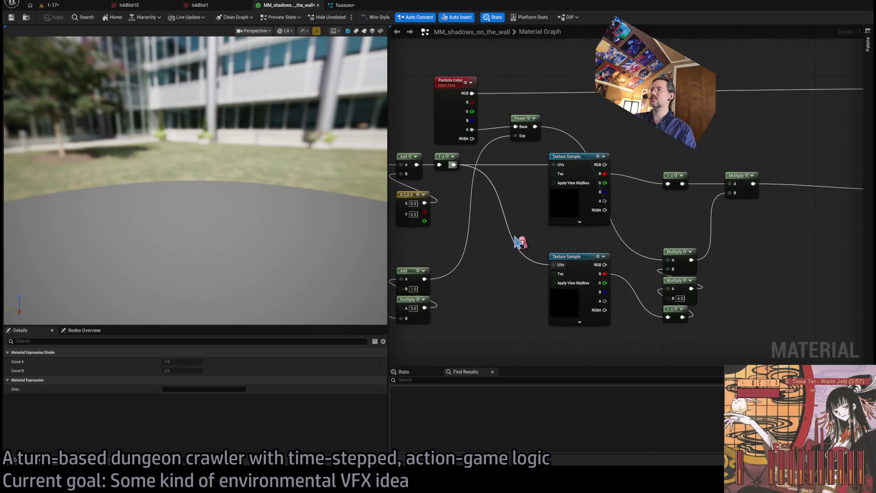
drag(678, 216, 617, 223)
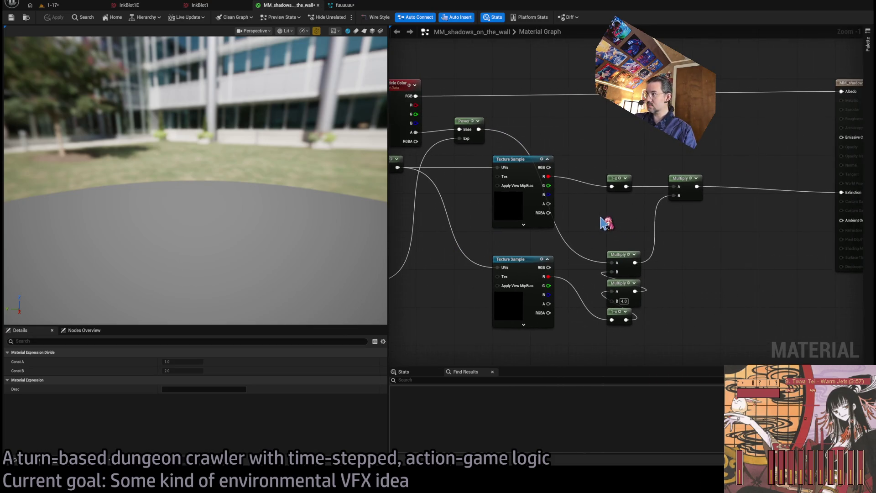
click(51, 5)
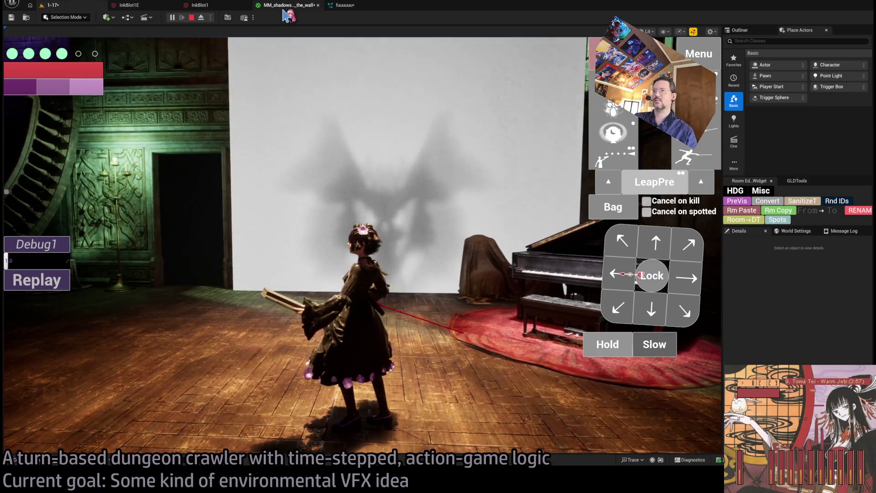
click(289, 5)
scroll(428, 143, down, 1)
mouse_move(428, 143)
mouse_down()
mouse_move(652, 251)
mouse_move(711, 209)
mouse_move(677, 242)
mouse_move(652, 227)
mouse_up()
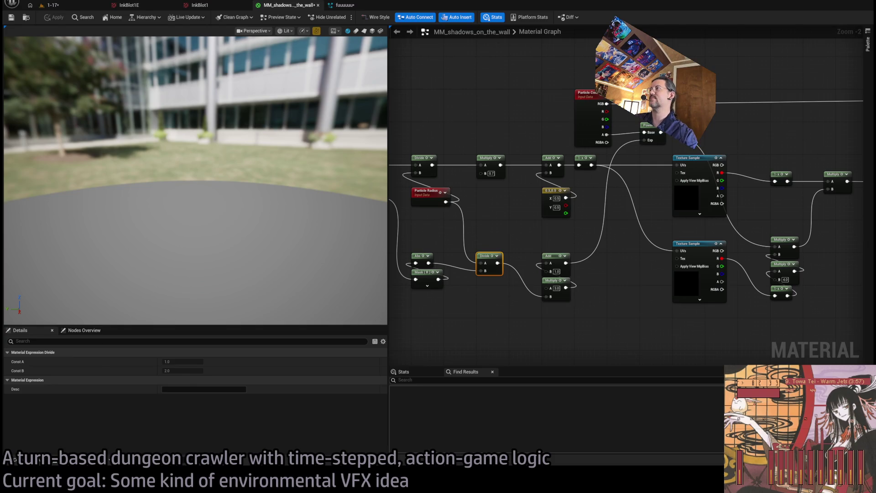
Step: Delete the Power node from the shadow material graph
click(664, 139)
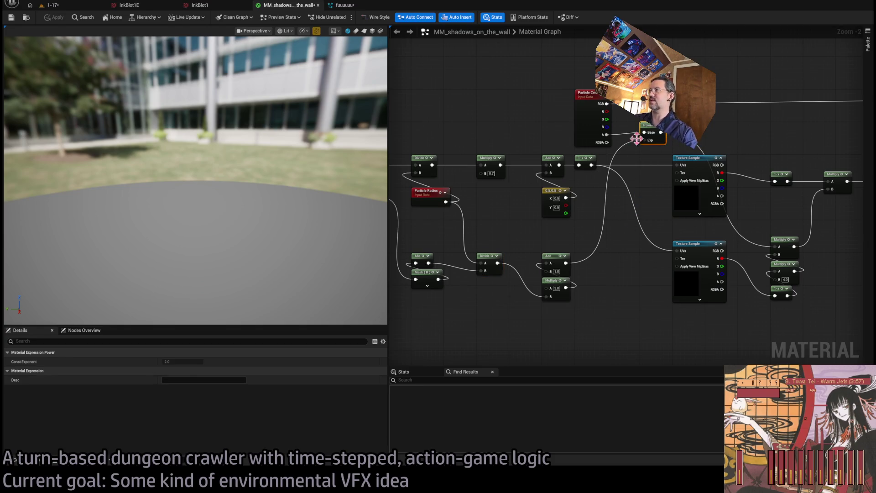
key(Delete)
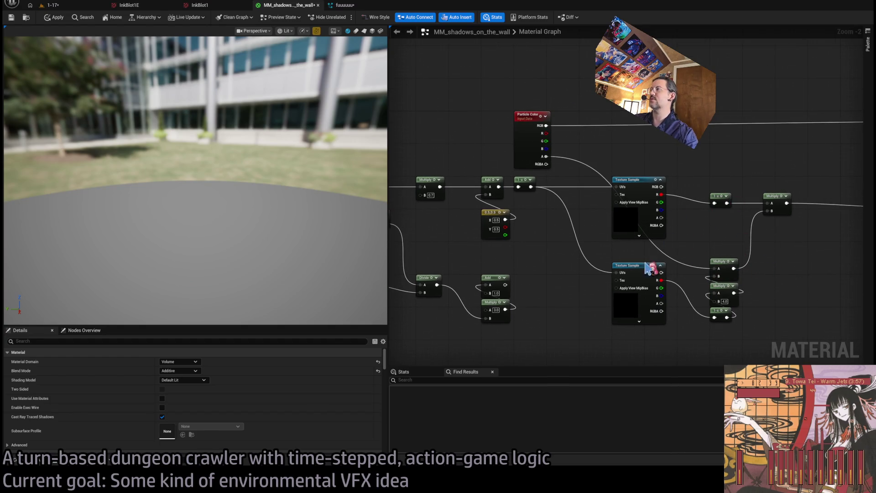
drag(680, 217, 676, 185)
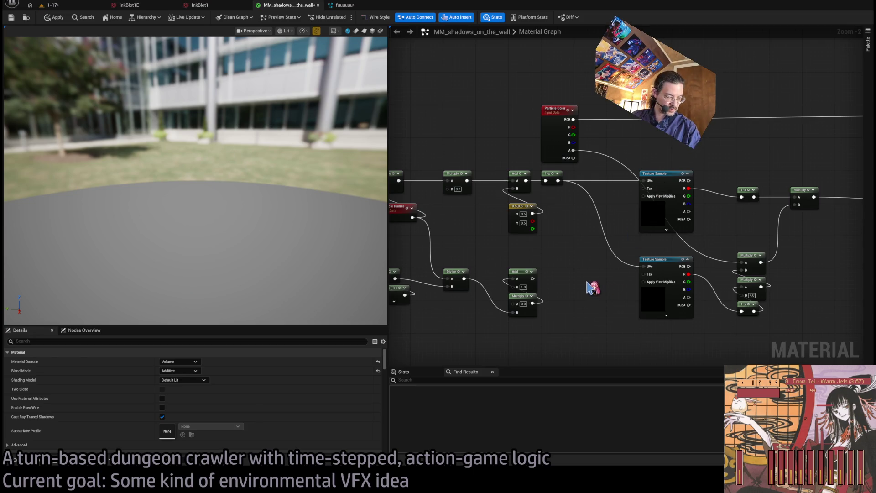
mouse_move(583, 299)
mouse_down()
mouse_move(573, 270)
mouse_move(501, 307)
mouse_move(484, 234)
mouse_up()
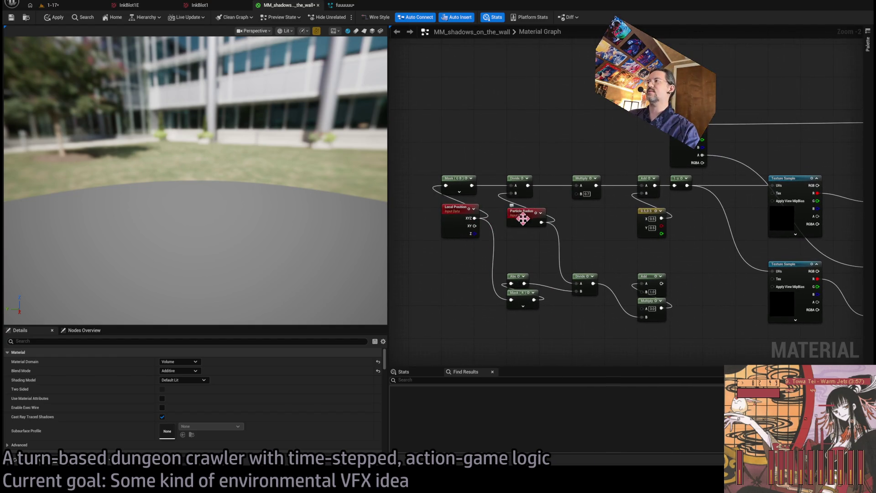
drag(574, 275, 543, 247)
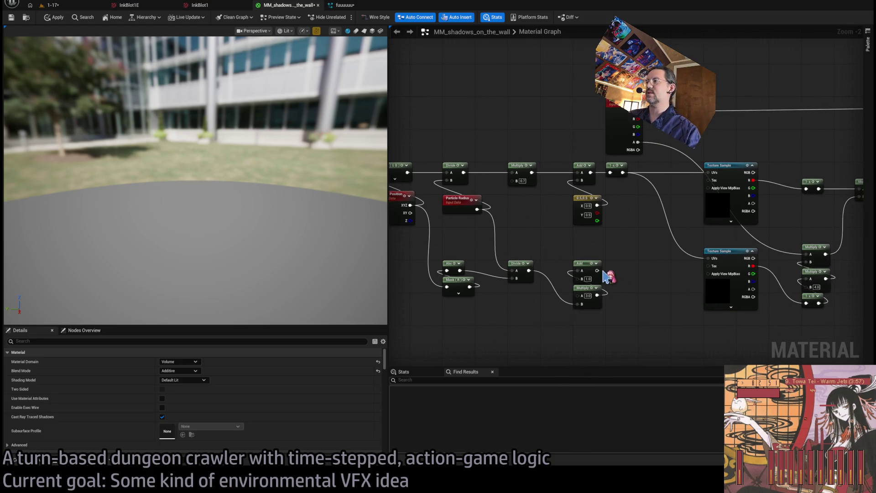
scroll(608, 276, up, 2)
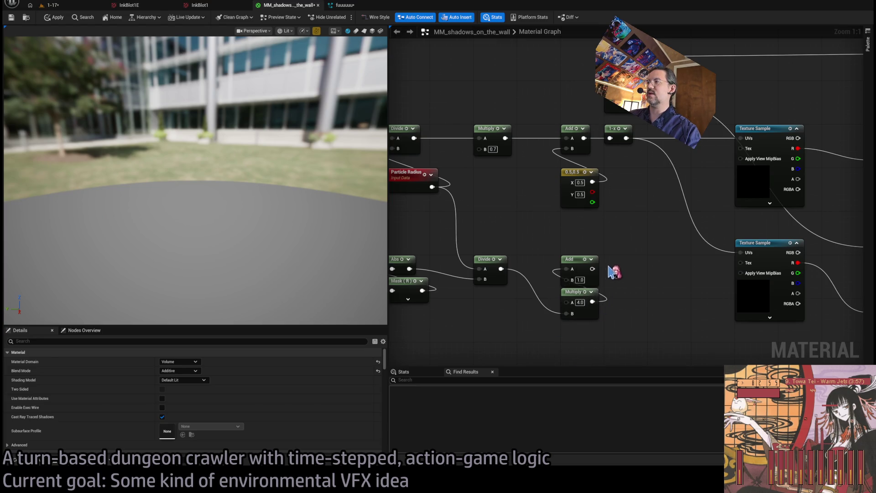
Step: Replace the Add node (B 1.0) with a Saturate node feeding a new 1-x node
click(571, 269)
key(Delete)
key(ctrl+z)
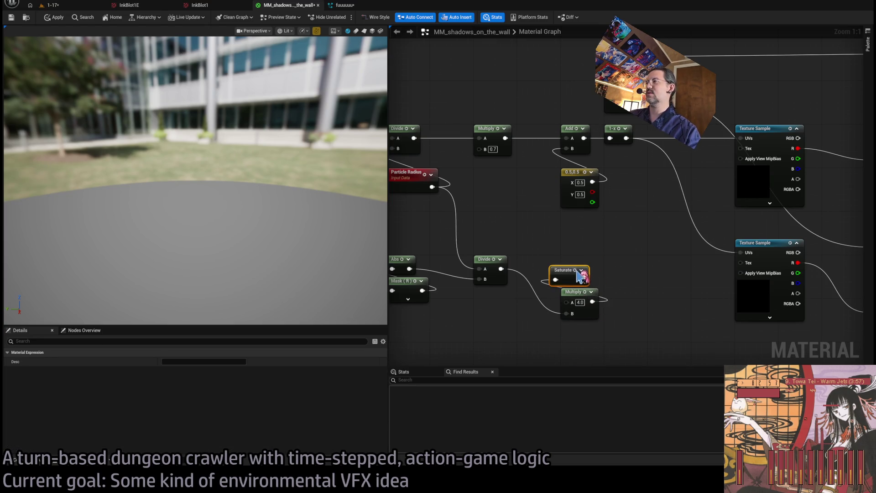
click(602, 254)
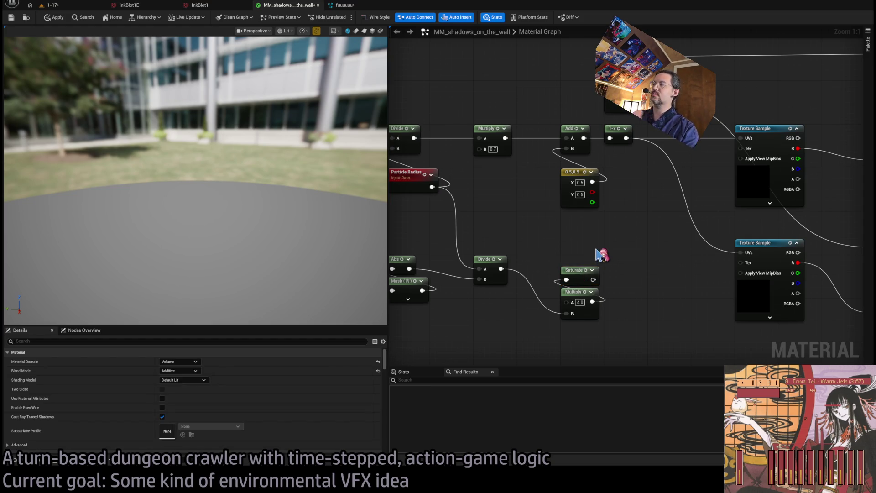
scroll(612, 255, down, 1)
scroll(613, 286, up, 1)
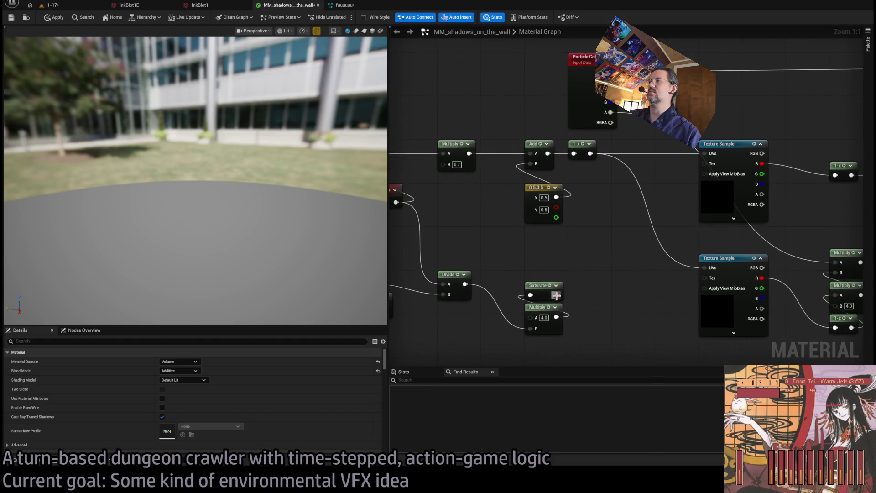
drag(556, 296, 602, 284)
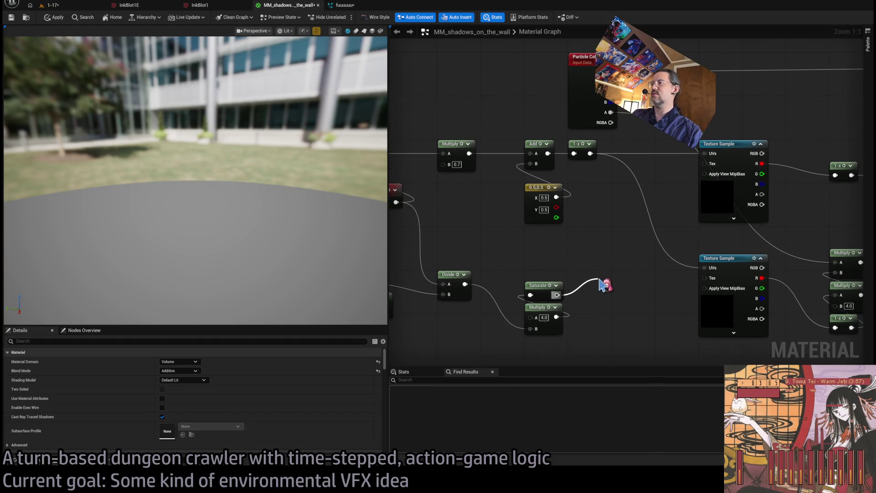
drag(600, 279, 598, 281)
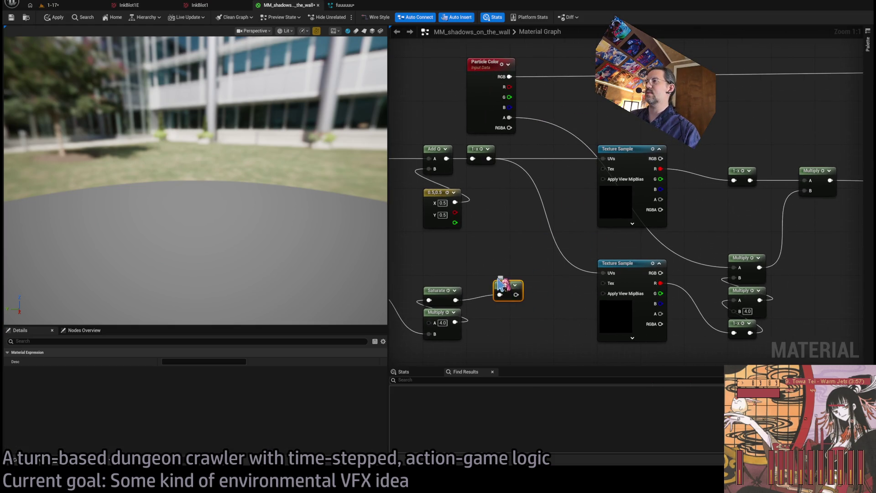
Step: Reposition the 1-x node and wire it into the lower Texture Sample's UVs
drag(506, 287, 521, 284)
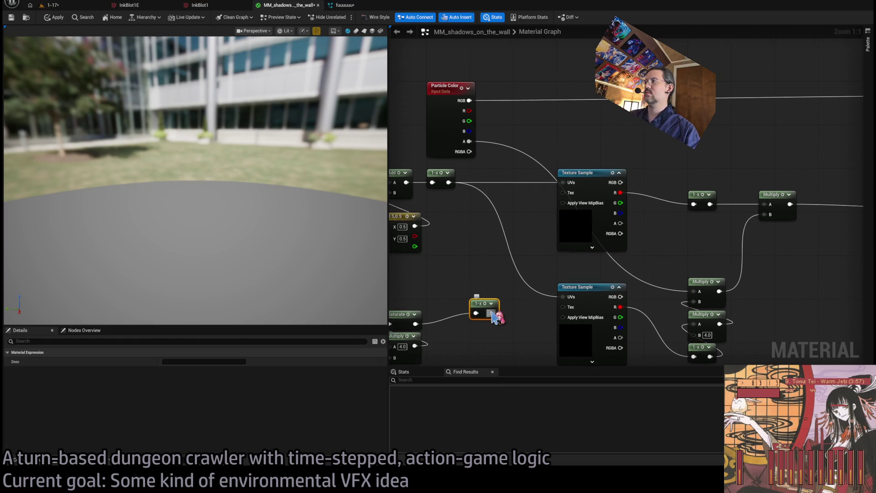
drag(492, 314, 504, 277)
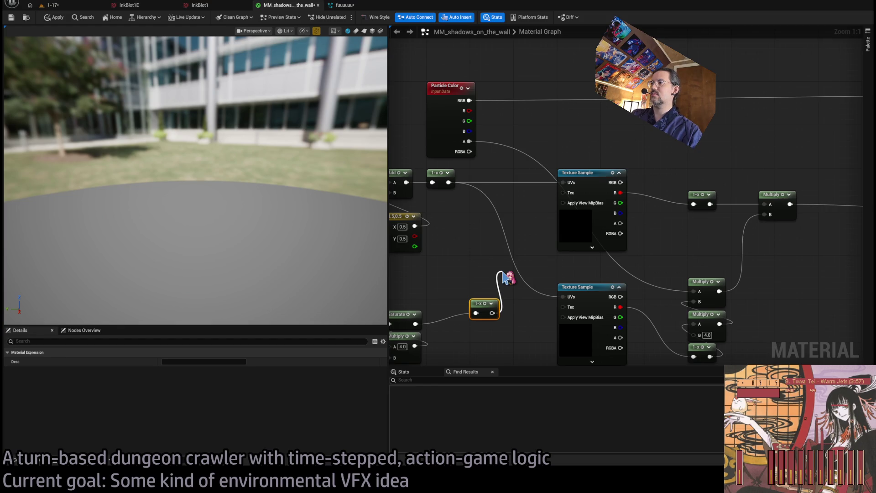
drag(505, 278, 563, 296)
Step: Multiply the texture's red channel by the 1-x value, then apply the material
drag(714, 147, 693, 164)
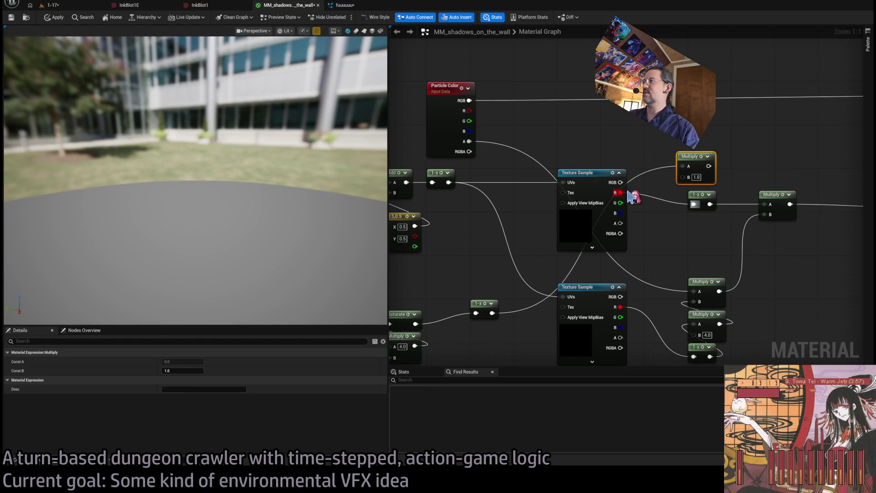
mouse_move(621, 193)
mouse_down()
mouse_move(675, 191)
mouse_move(683, 176)
mouse_move(557, 182)
mouse_move(793, 216)
mouse_up()
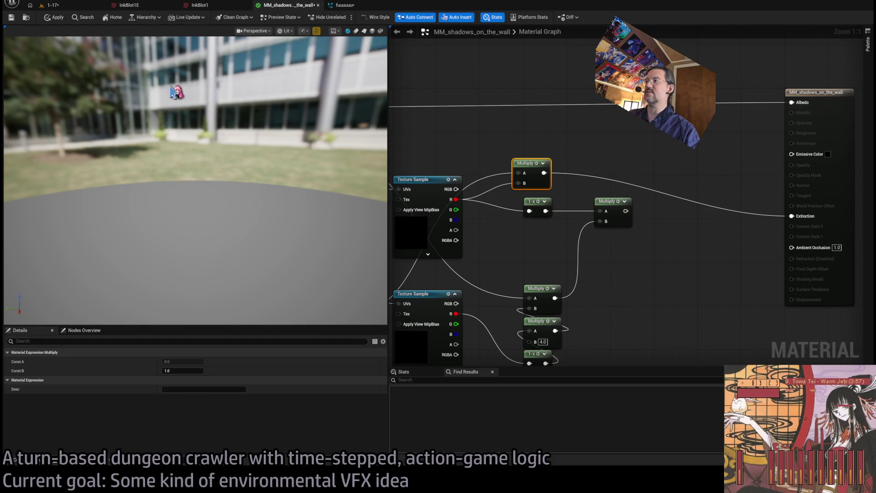
mouse_move(525, 163)
mouse_down()
mouse_move(573, 157)
mouse_move(552, 158)
mouse_up()
drag(546, 211, 547, 177)
click(56, 17)
click(67, 6)
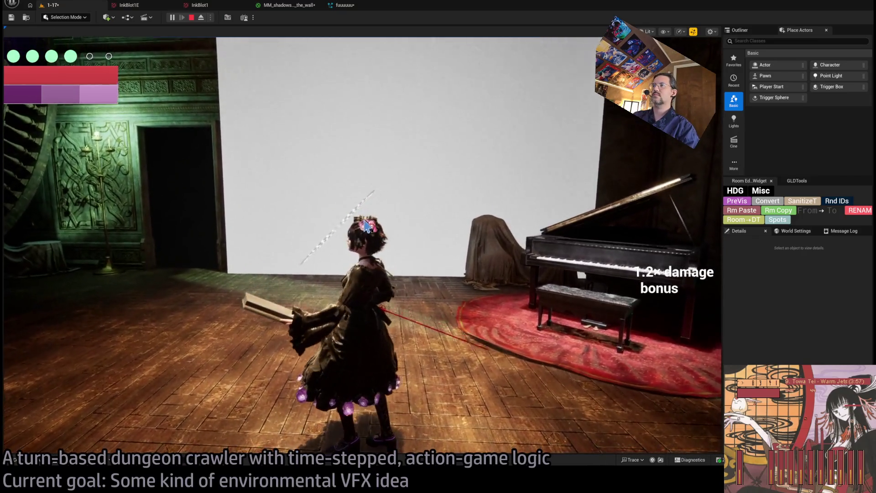
click(292, 5)
scroll(525, 182, down, 2)
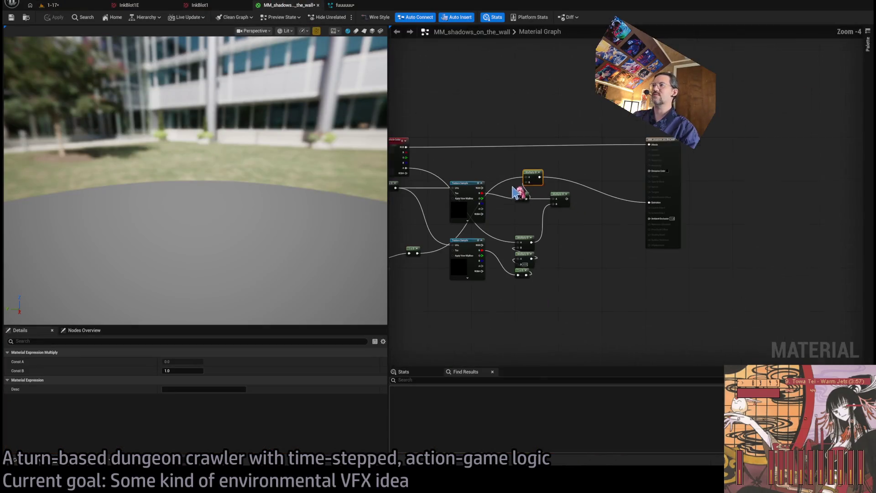
scroll(530, 160, up, 2)
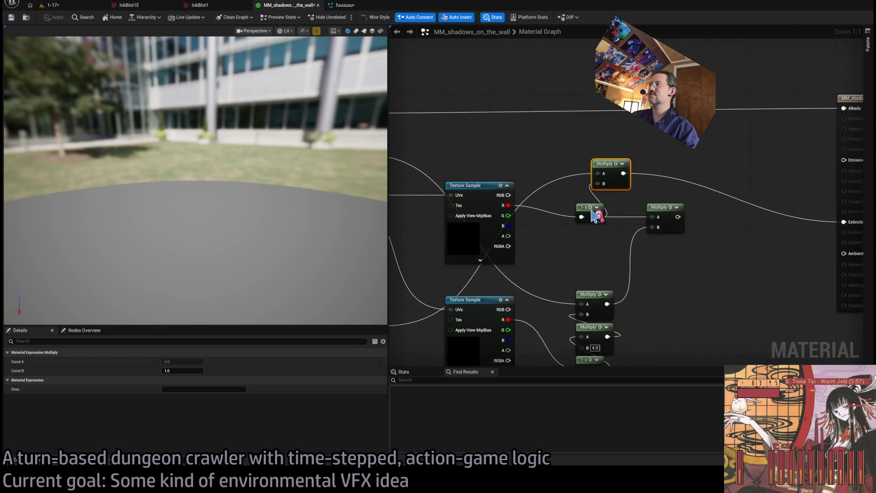
Step: Connect the 1-x output to Extinction, apply, and check the shadow in level 1-17
mouse_move(544, 235)
mouse_down()
mouse_move(685, 194)
mouse_move(786, 216)
mouse_move(805, 242)
mouse_move(627, 277)
mouse_up()
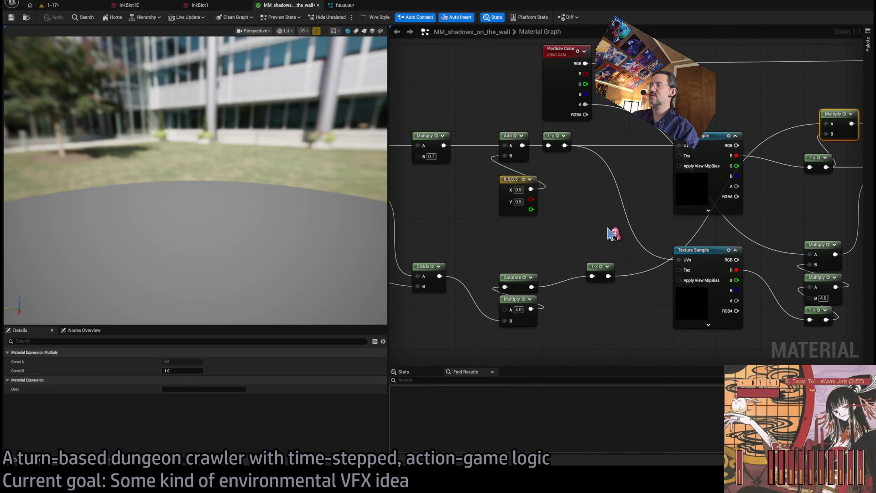
mouse_move(612, 234)
mouse_down()
mouse_move(644, 219)
mouse_move(694, 255)
mouse_move(574, 241)
mouse_move(554, 168)
mouse_up()
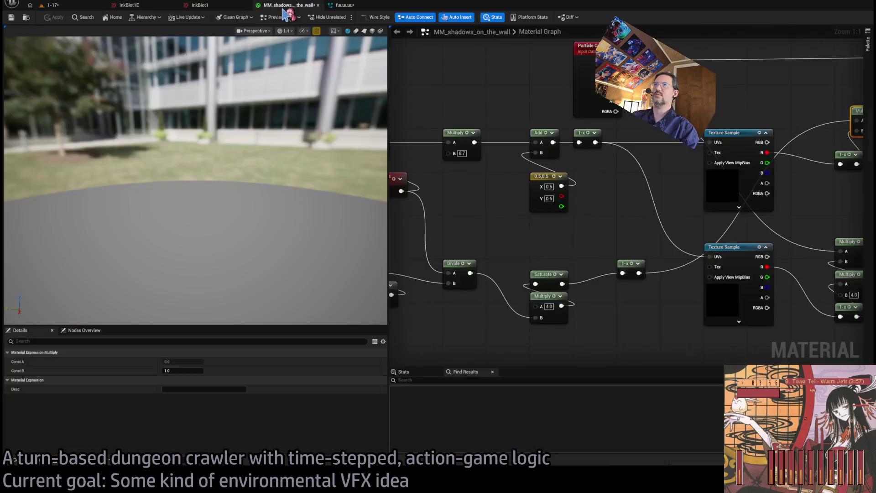
mouse_move(685, 192)
mouse_down()
mouse_move(579, 194)
mouse_move(480, 176)
mouse_up()
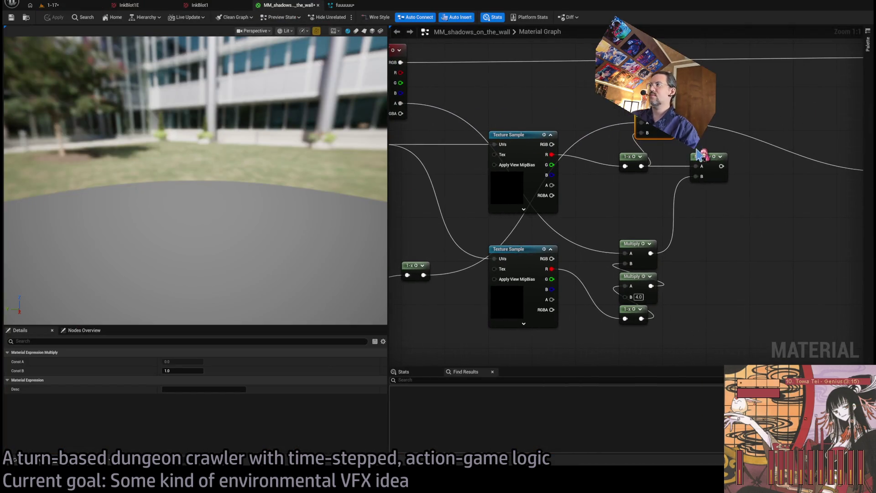
scroll(662, 194, down, 1)
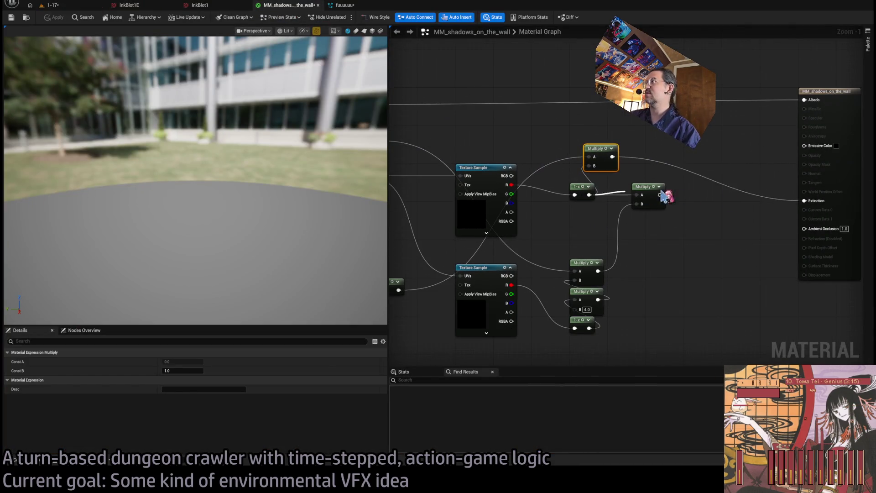
drag(588, 194, 805, 201)
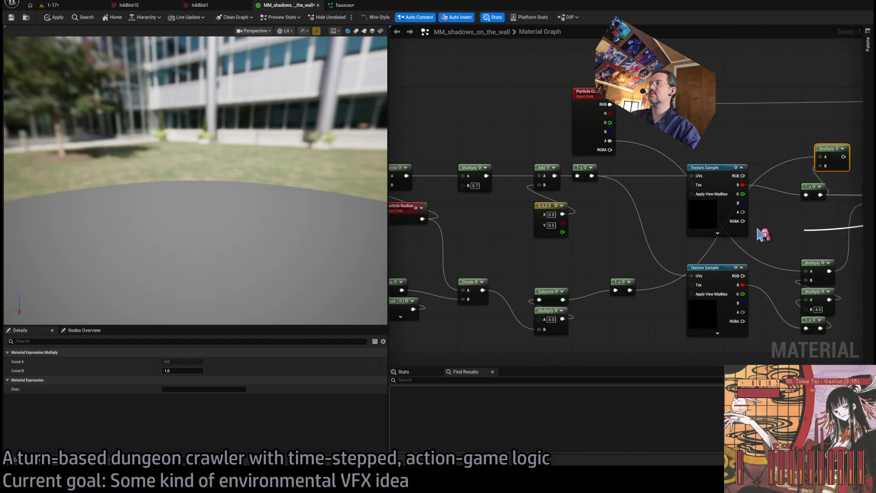
drag(759, 234, 522, 257)
click(569, 158)
click(62, 20)
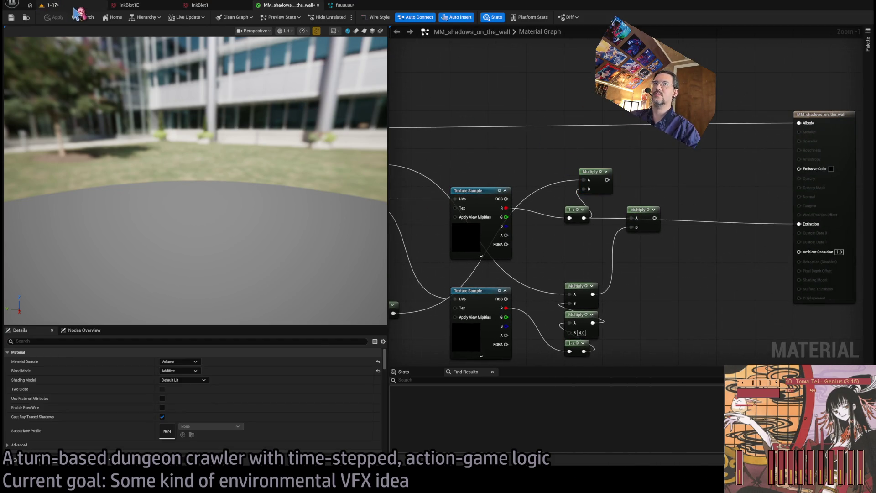
click(51, 5)
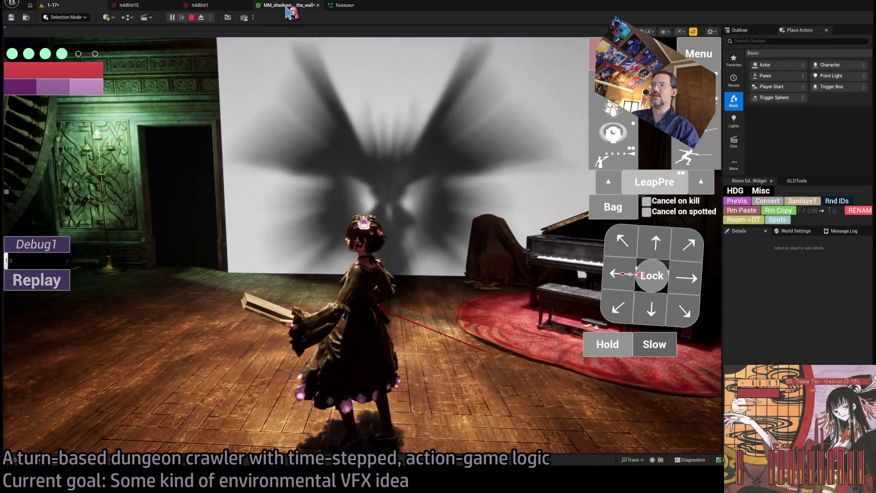
Step: Review the Particle Color, Add, Local Position and Particle Radius nodes, then recheck the level
click(287, 8)
drag(566, 237, 626, 247)
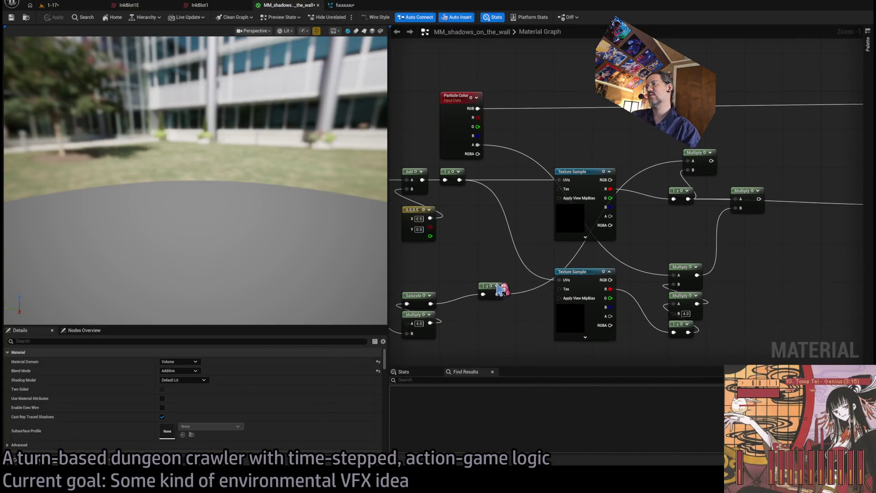
drag(500, 289, 685, 244)
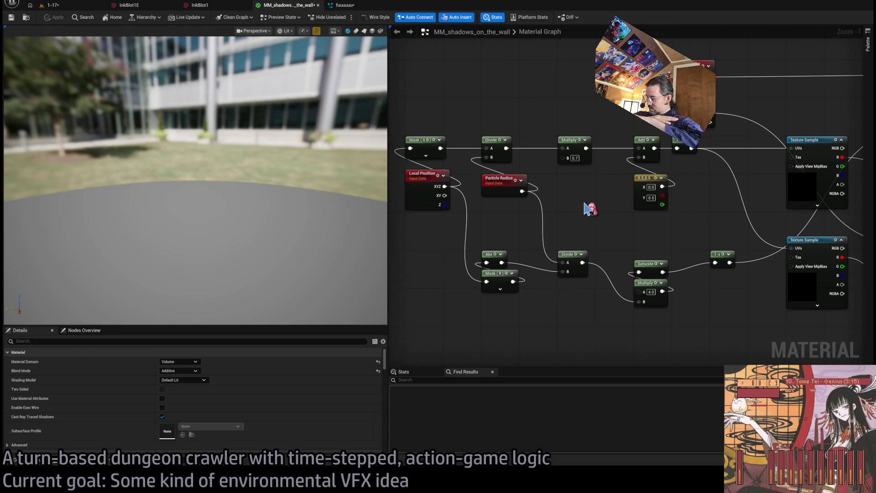
drag(590, 209, 473, 221)
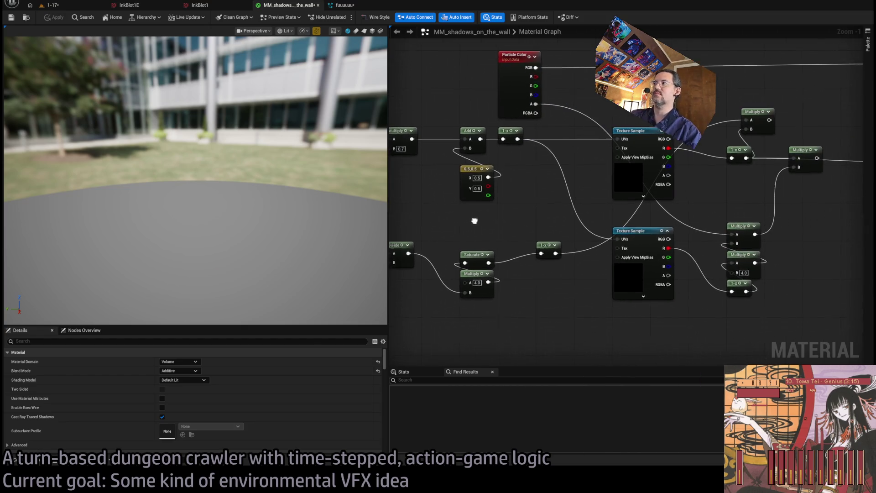
mouse_move(552, 254)
mouse_down()
mouse_move(546, 304)
mouse_move(531, 294)
mouse_up()
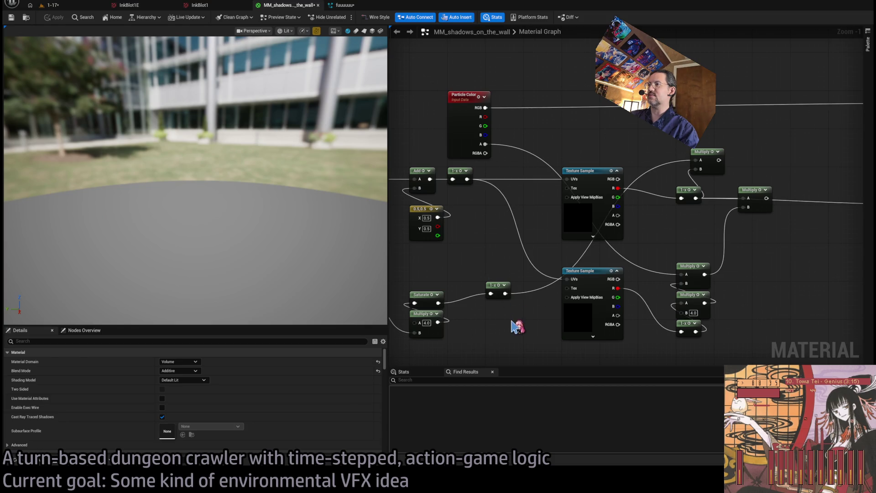
mouse_move(519, 323)
mouse_down()
mouse_move(543, 322)
mouse_move(560, 290)
mouse_move(861, 250)
mouse_move(766, 179)
mouse_up()
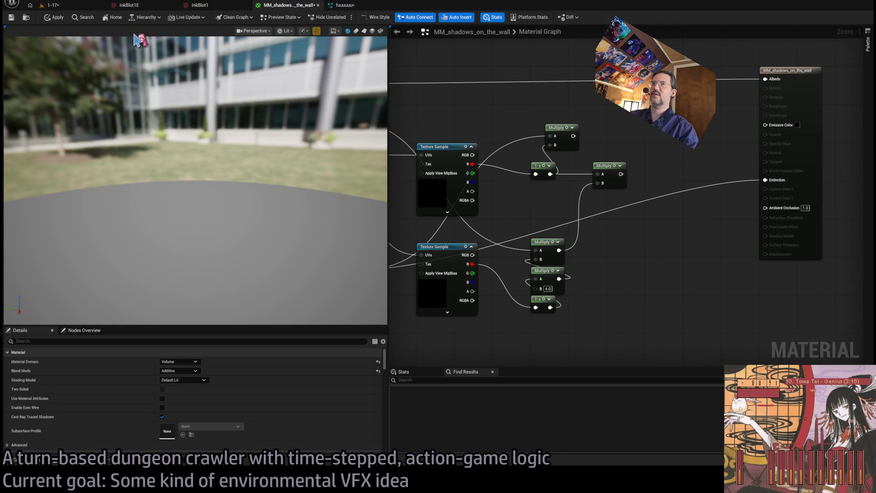
click(68, 6)
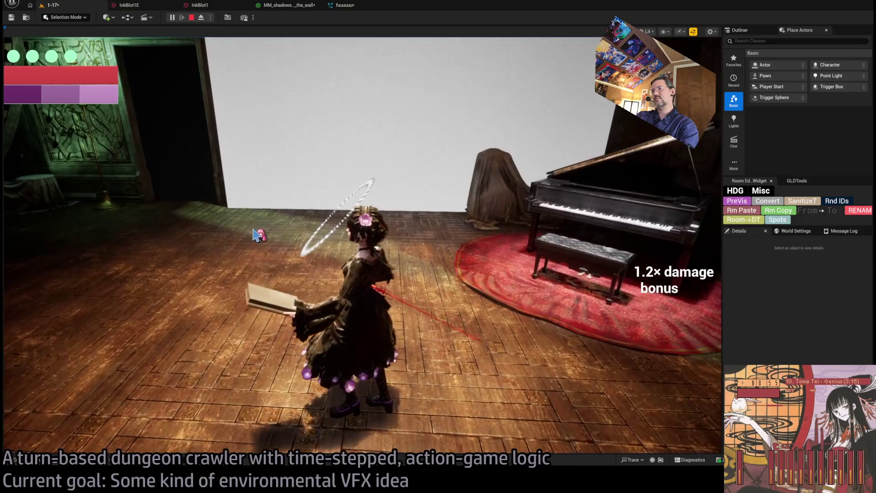
Step: Inspect the Texture Sample, Multiply, Local Position and Mask nodes, then check the running level
click(288, 5)
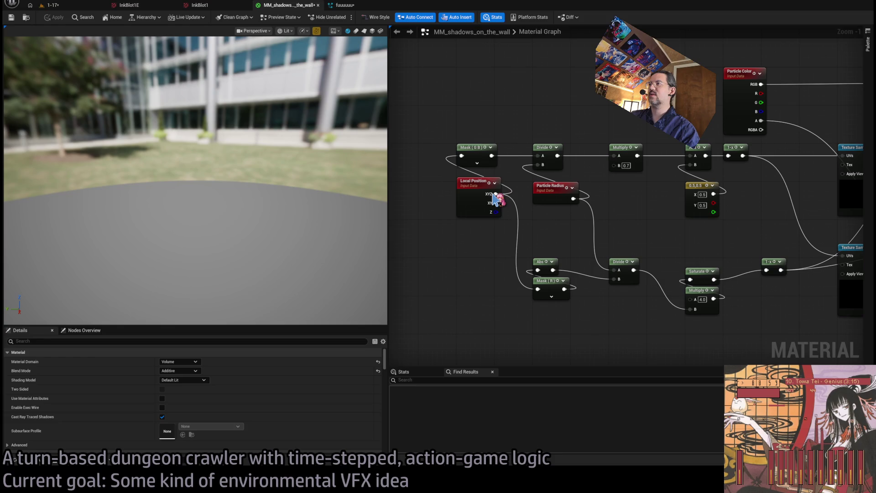
mouse_move(541, 276)
mouse_down()
mouse_move(470, 289)
mouse_move(499, 267)
mouse_up()
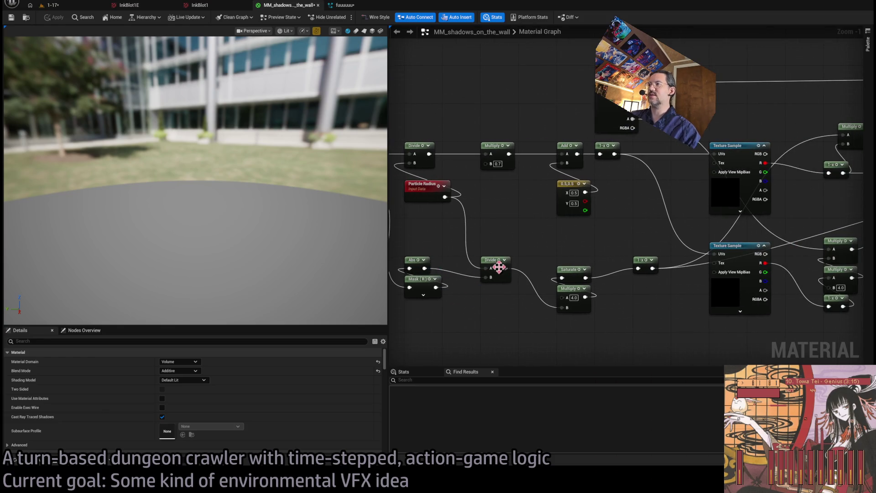
drag(529, 237, 501, 209)
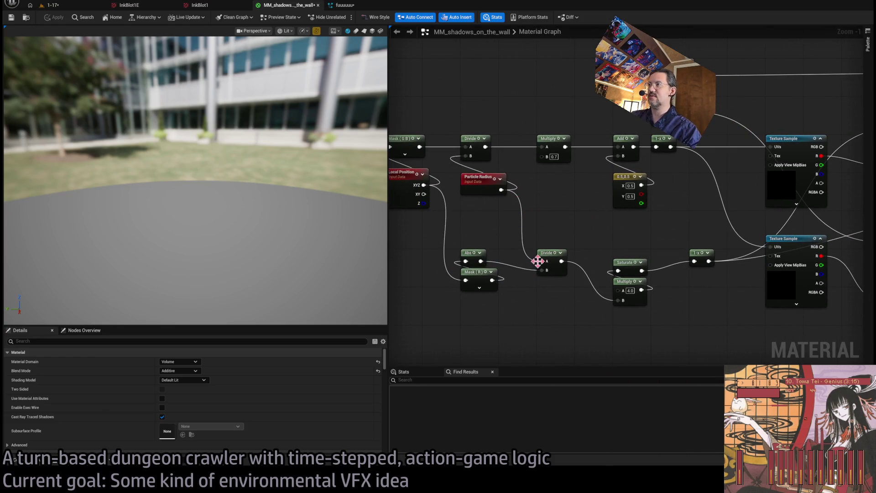
mouse_move(538, 262)
mouse_down()
mouse_move(452, 268)
mouse_move(530, 278)
mouse_up()
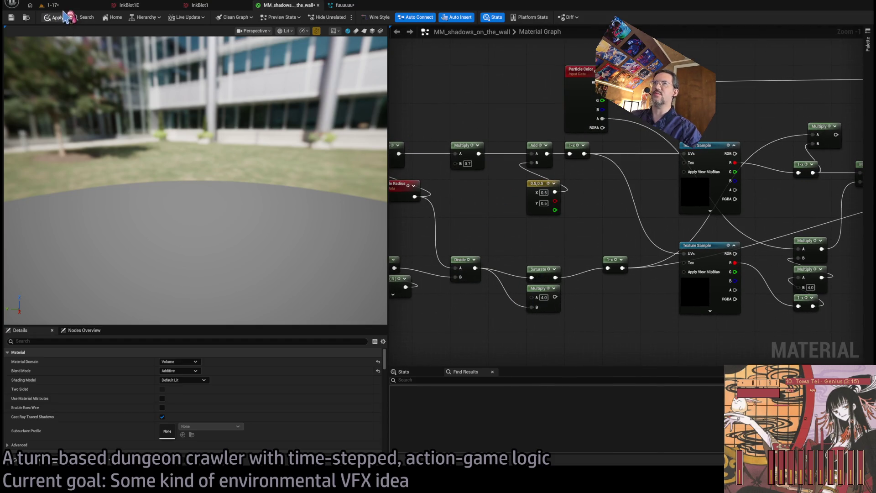
click(68, 6)
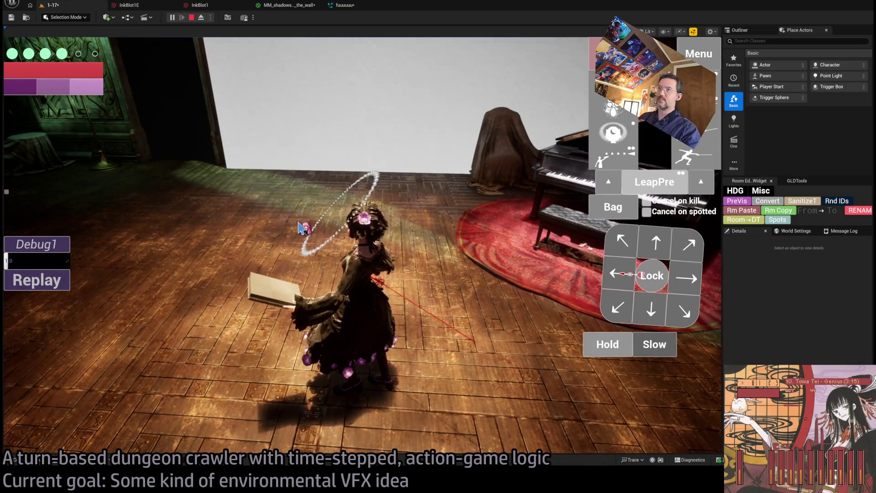
Step: Connect the Mask (R) output into Abs and return to the running 1-17 level
click(292, 5)
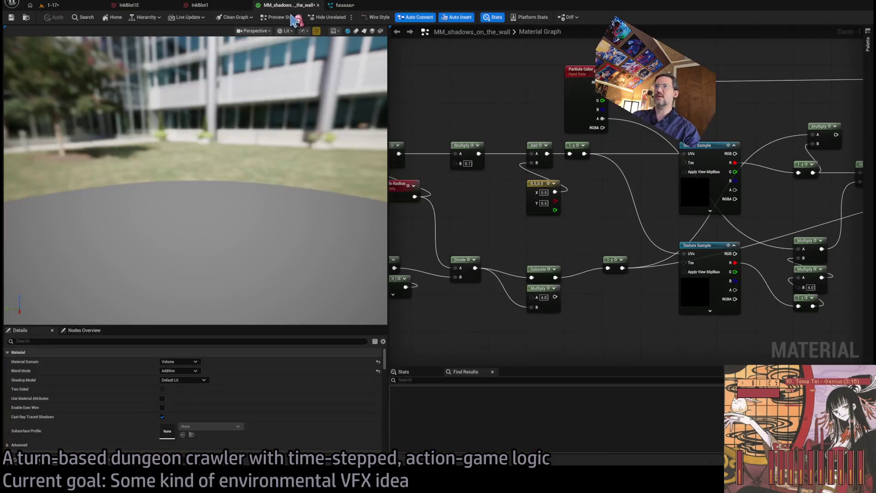
scroll(548, 238, up, 2)
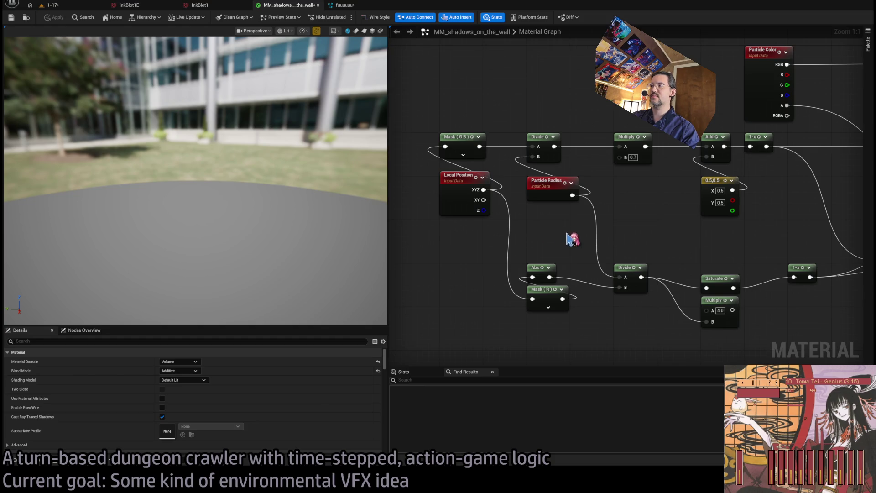
scroll(557, 242, down, 1)
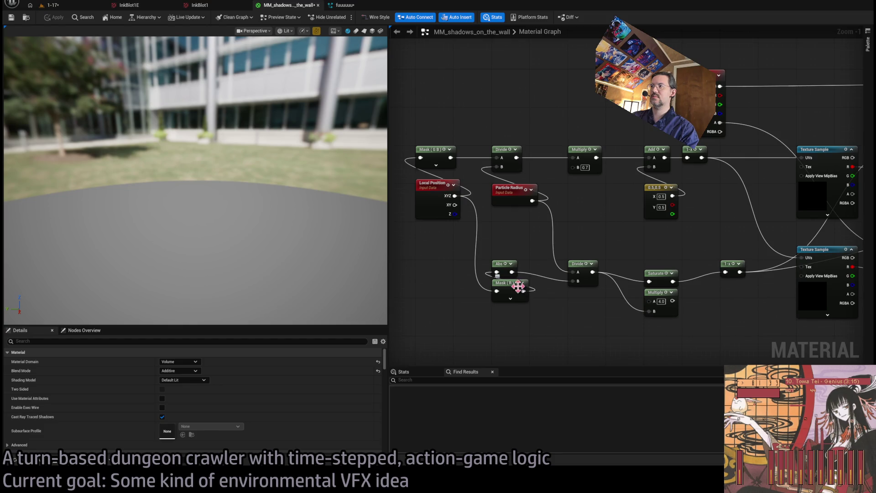
drag(523, 291, 556, 319)
mouse_move(539, 274)
mouse_down()
mouse_move(516, 276)
mouse_move(561, 280)
mouse_up()
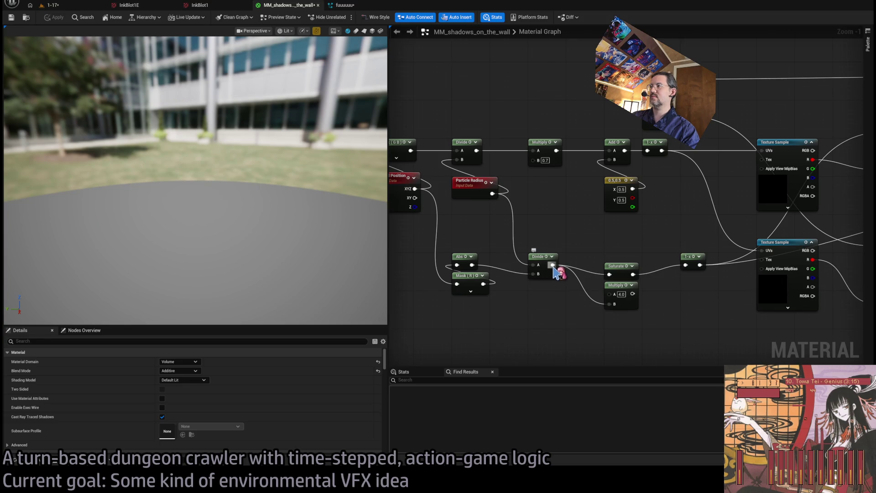
mouse_move(683, 333)
mouse_down()
mouse_move(388, 315)
mouse_move(690, 305)
mouse_up()
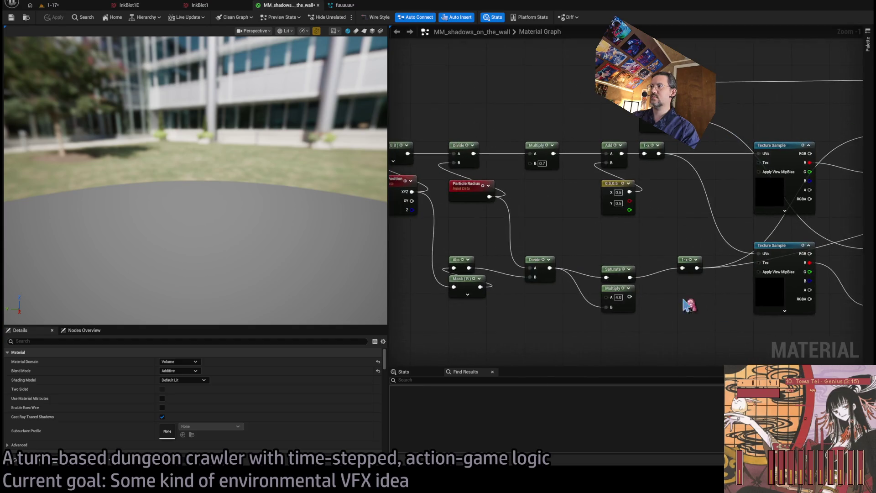
scroll(689, 305, down, 2)
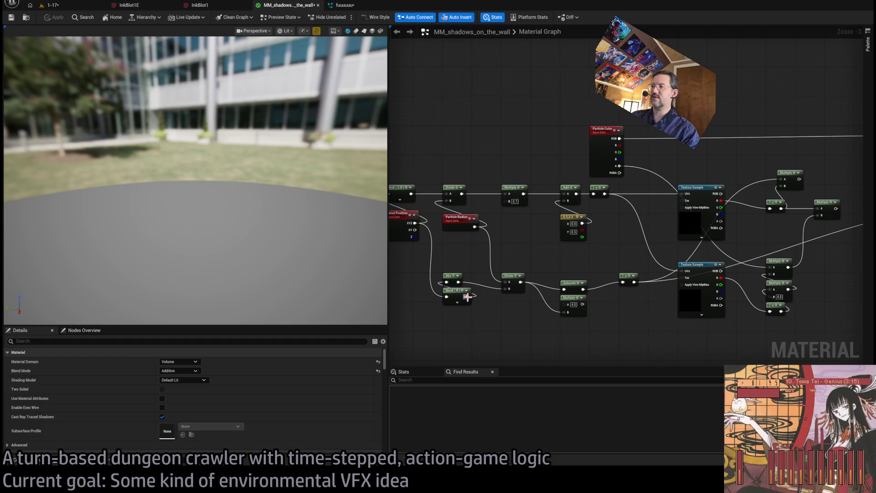
drag(467, 298, 334, 297)
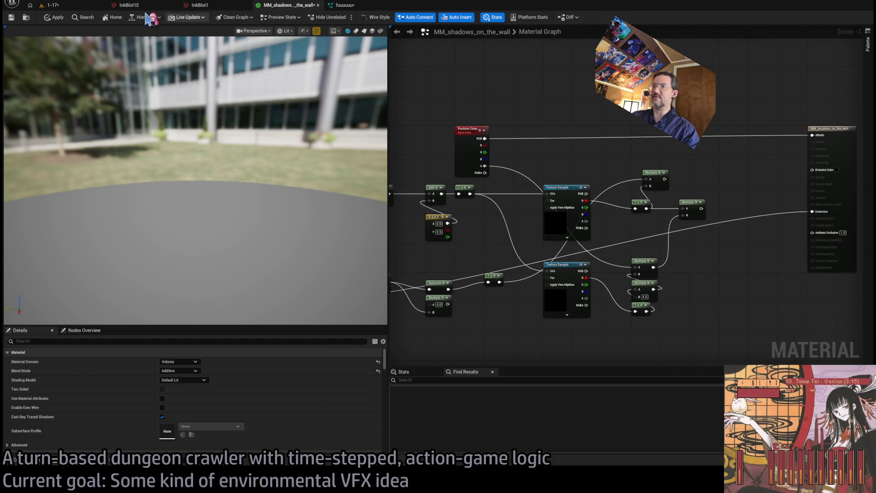
click(52, 5)
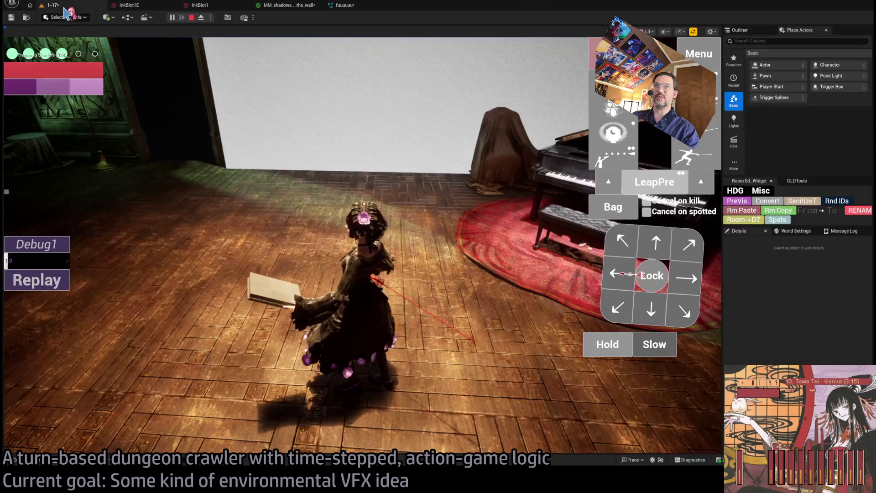
Step: Replay the mansion scene to inspect the round black wall shadow, then reopen MM_shadows_on_the_wall
click(68, 284)
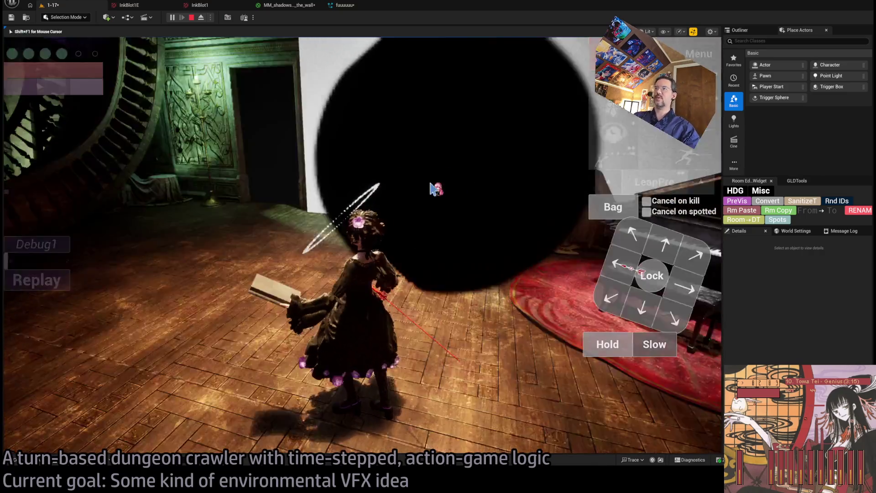
click(423, 194)
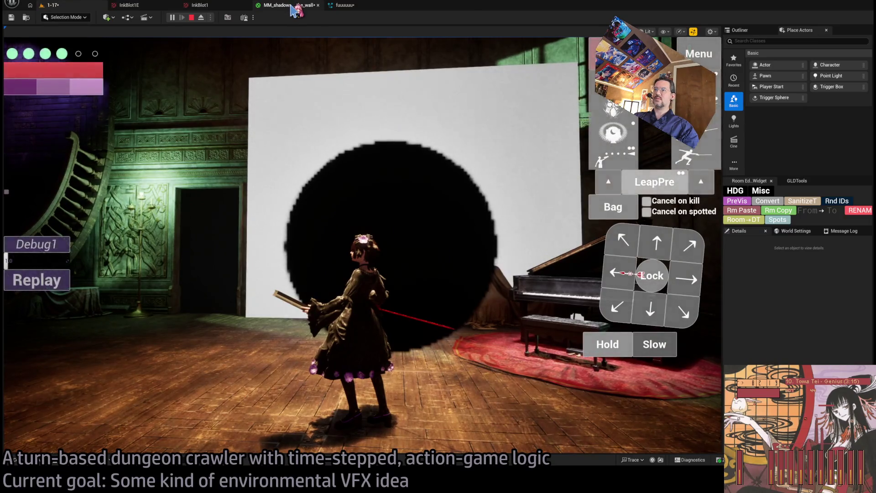
click(296, 8)
scroll(532, 236, up, 1)
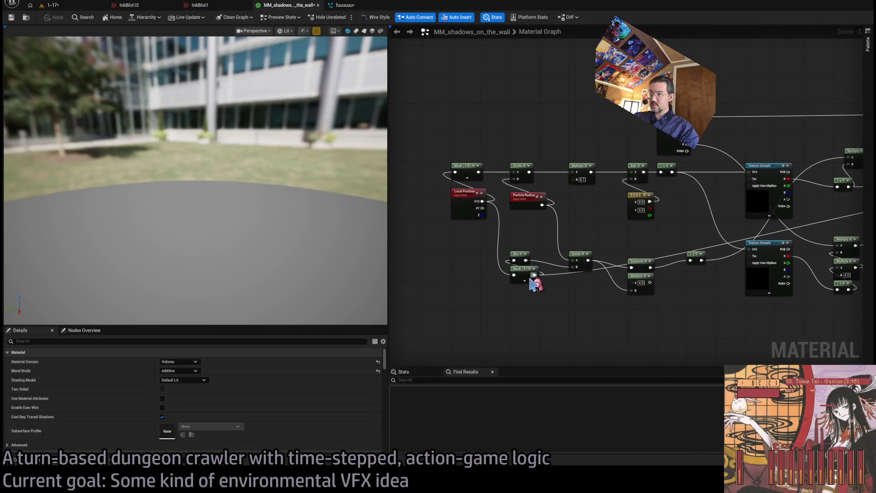
Step: Wire the Multiply output into Extinction, apply, and view the soft black shadow in 1-17
scroll(546, 230, up, 1)
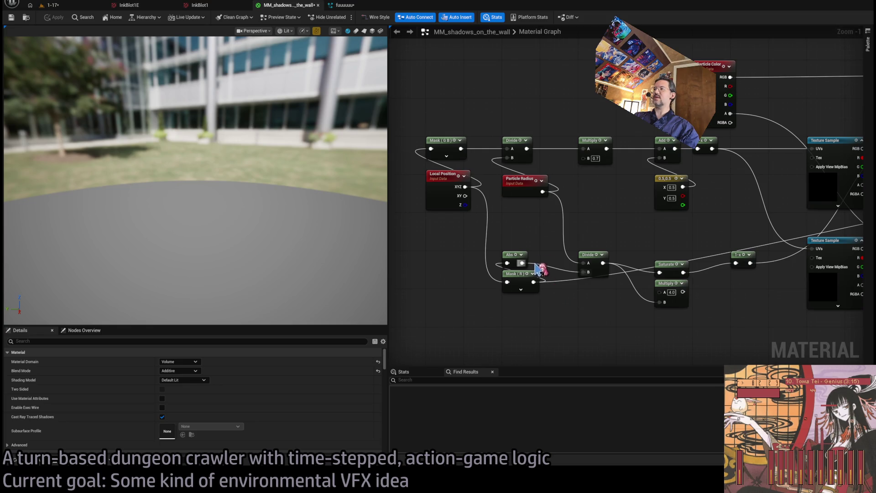
scroll(538, 269, down, 3)
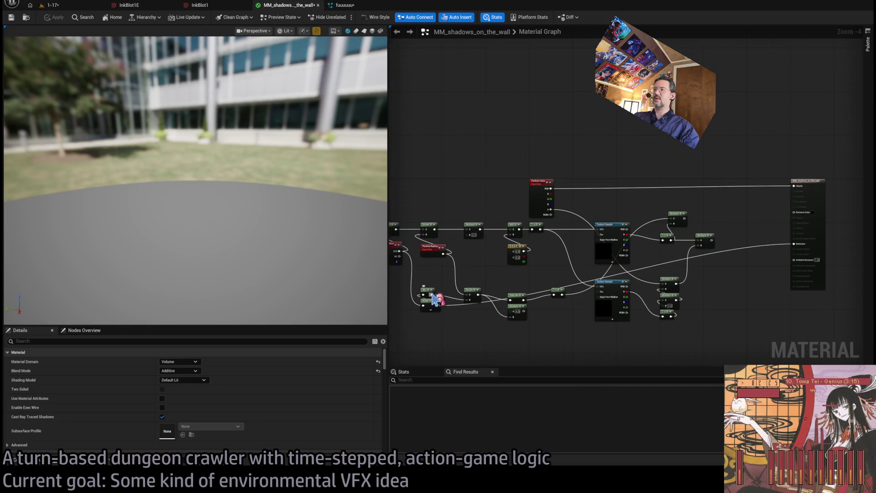
drag(820, 243, 797, 247)
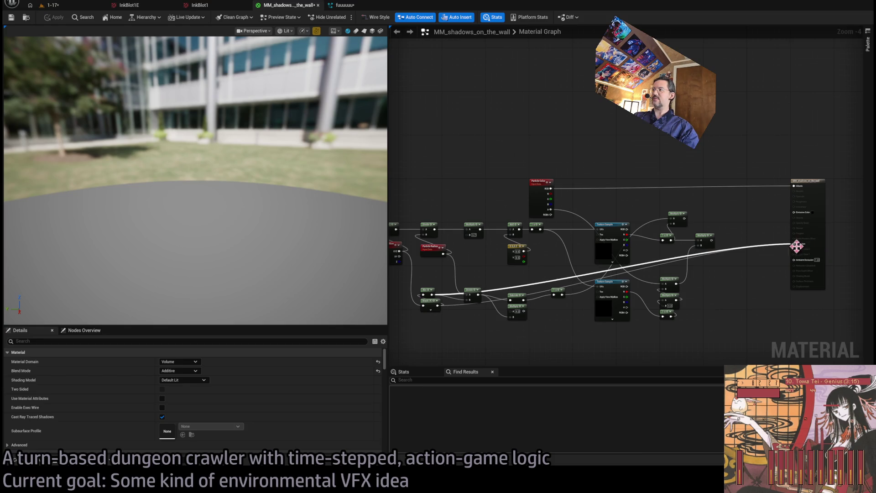
click(54, 21)
click(50, 5)
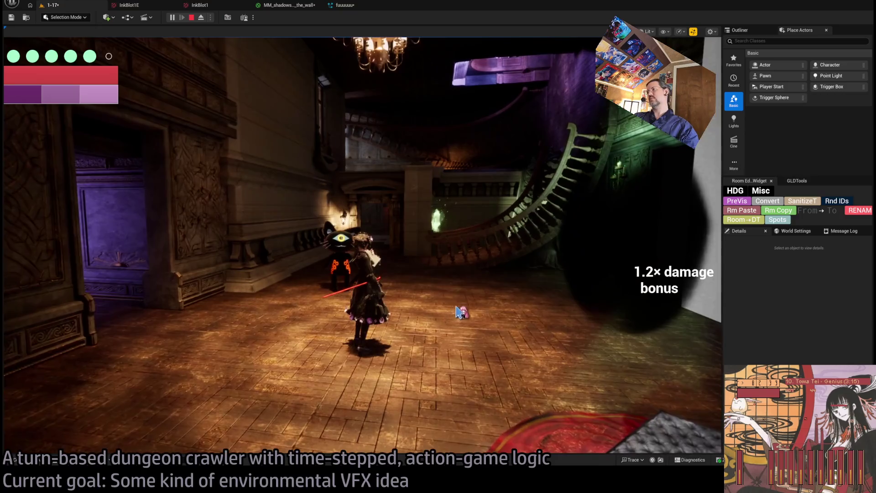
Step: Swing the game camera around the hall toward the girl and doorway, then reopen the material graph
click(458, 312)
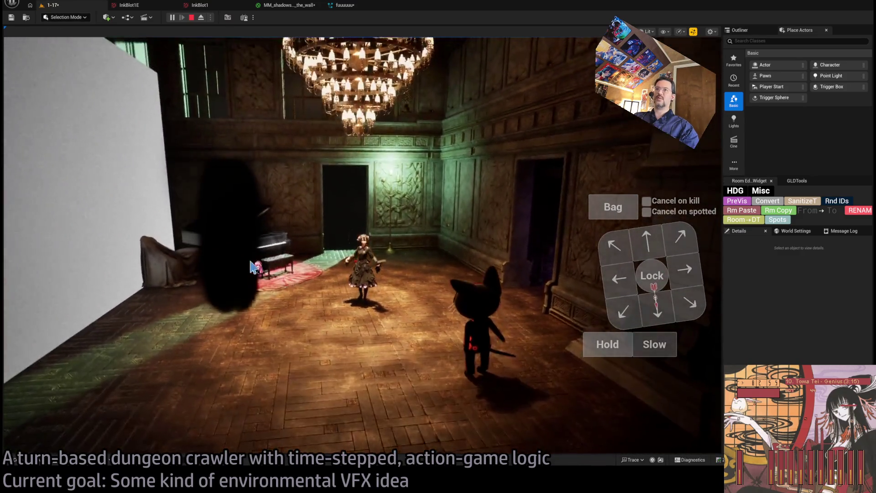
click(252, 268)
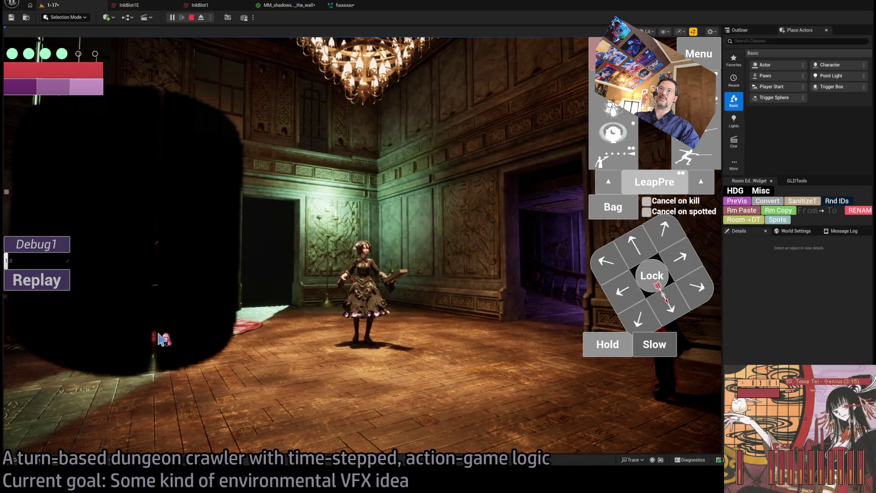
click(283, 6)
scroll(479, 320, up, 3)
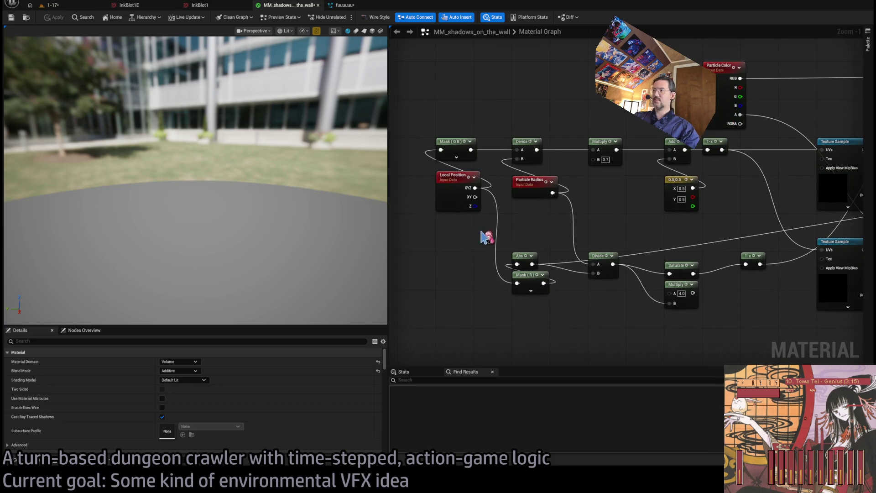
Step: Check the running 1-17 level, then return to the shadow material graph
drag(569, 317, 544, 317)
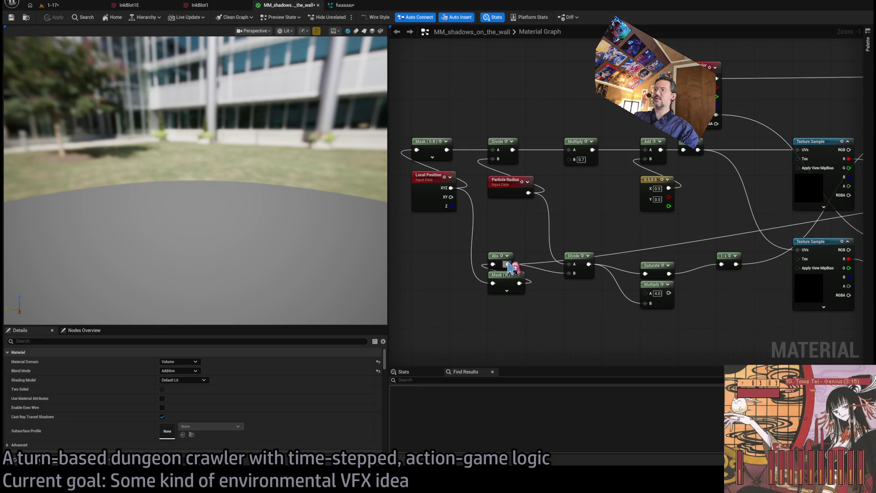
mouse_move(511, 267)
mouse_down()
mouse_move(567, 323)
mouse_move(554, 262)
mouse_move(582, 240)
mouse_up()
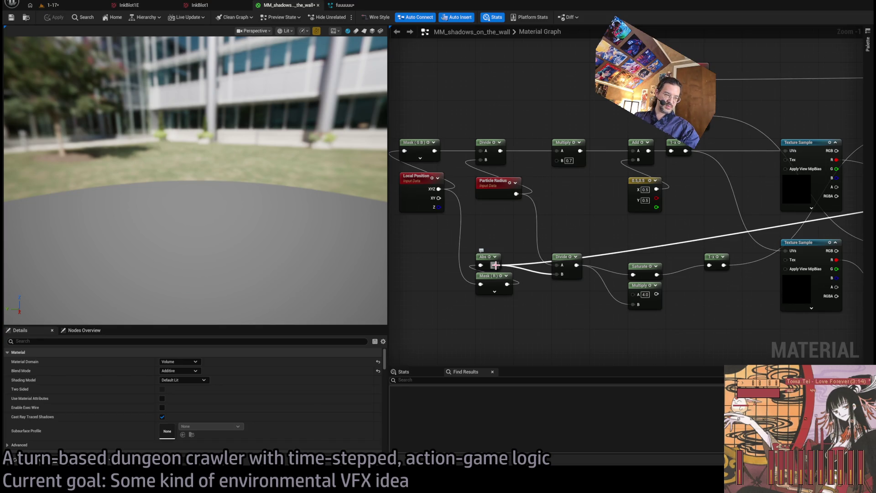
scroll(496, 239, down, 3)
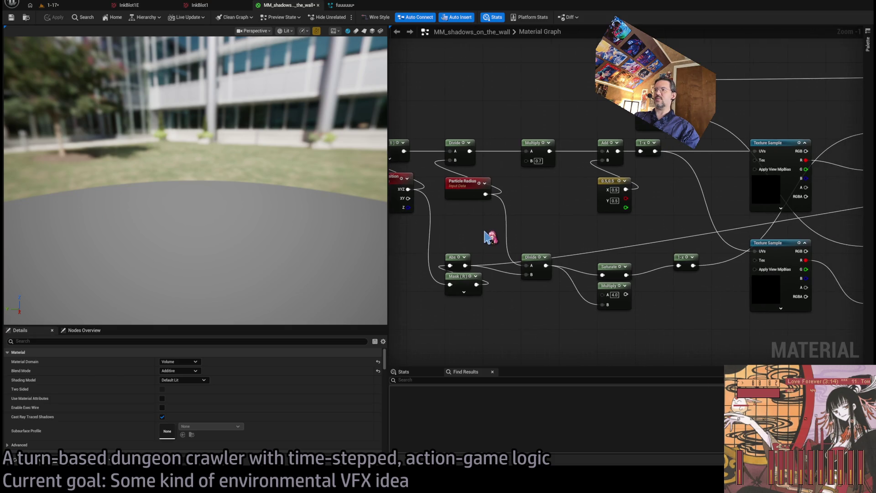
click(52, 5)
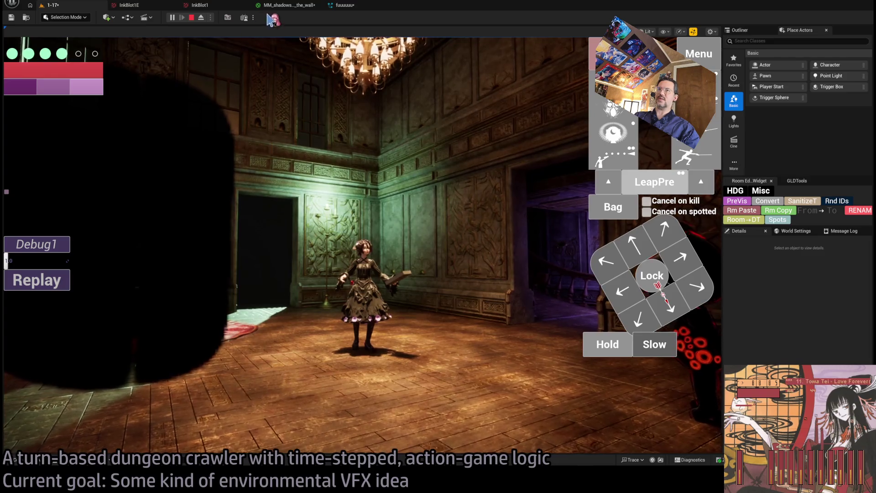
click(287, 5)
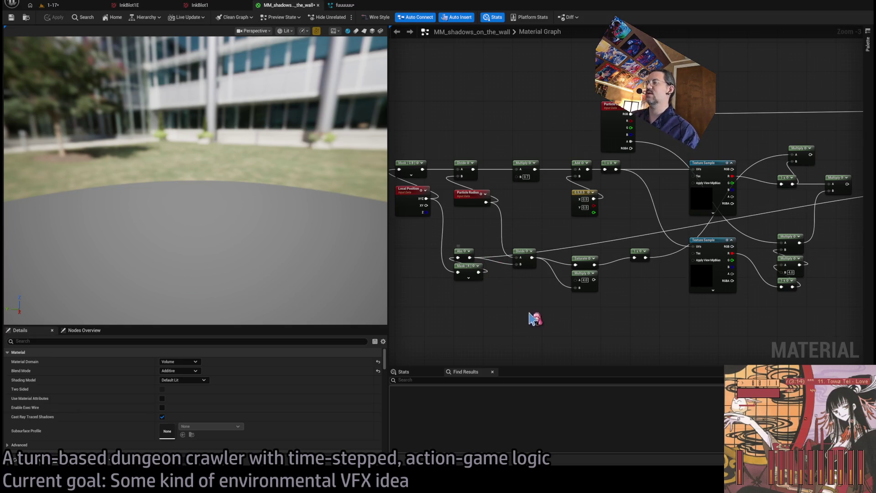
Step: Wire the Multiply node's output into the Saturate node's input
mouse_move(489, 270)
mouse_down()
mouse_move(514, 300)
mouse_move(516, 265)
mouse_move(521, 279)
mouse_up()
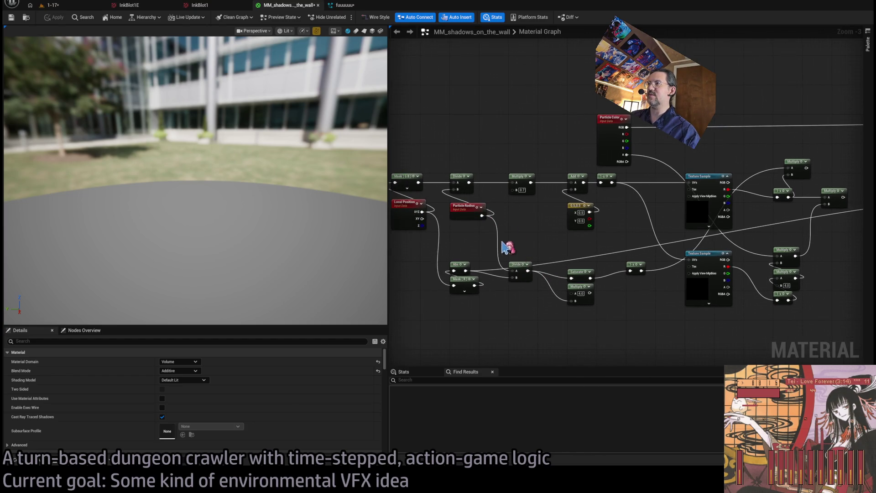
drag(624, 299, 578, 307)
scroll(568, 297, down, 3)
scroll(574, 307, up, 3)
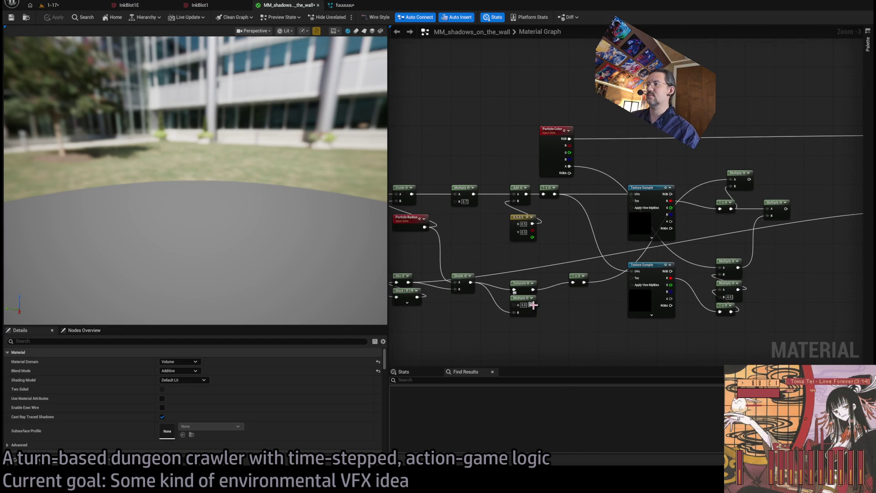
drag(533, 305, 514, 290)
Step: Apply the updated material and restart the replay in the 1-17 level
key(Home)
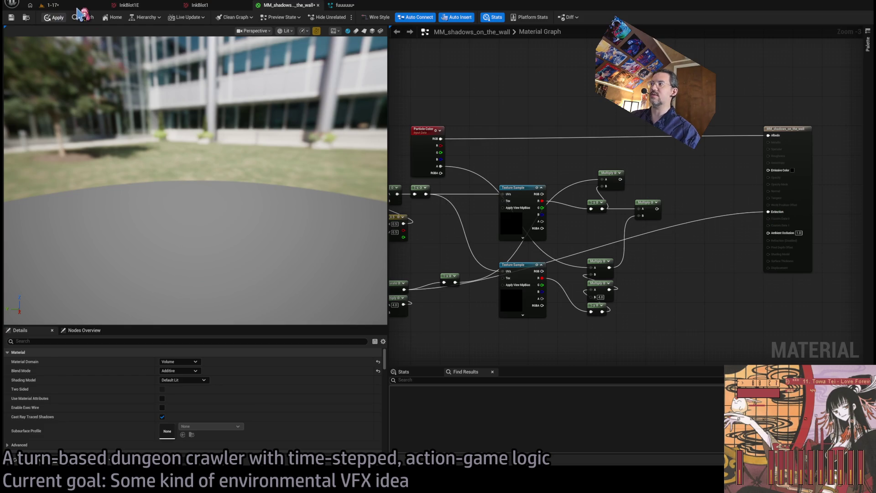
click(50, 5)
click(44, 288)
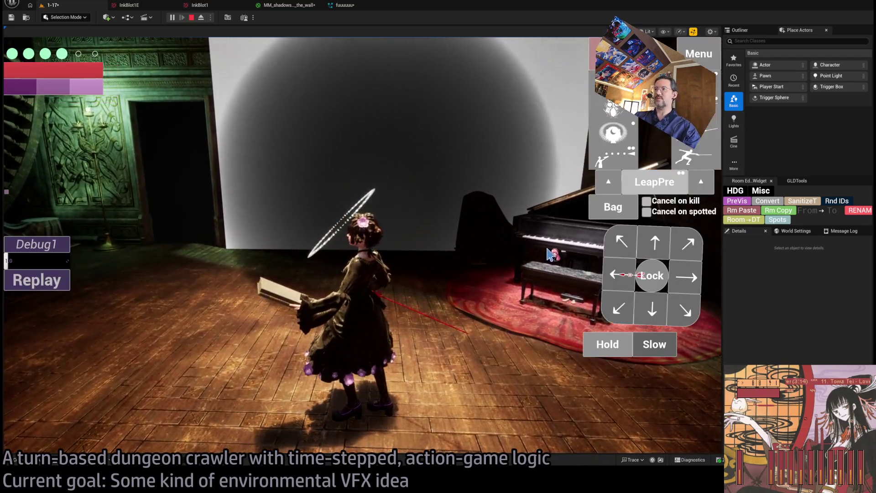
Step: Swing the game camera around the hall to inspect the faint wall shadow, then return to MM_shadows_on_the_wall
click(550, 255)
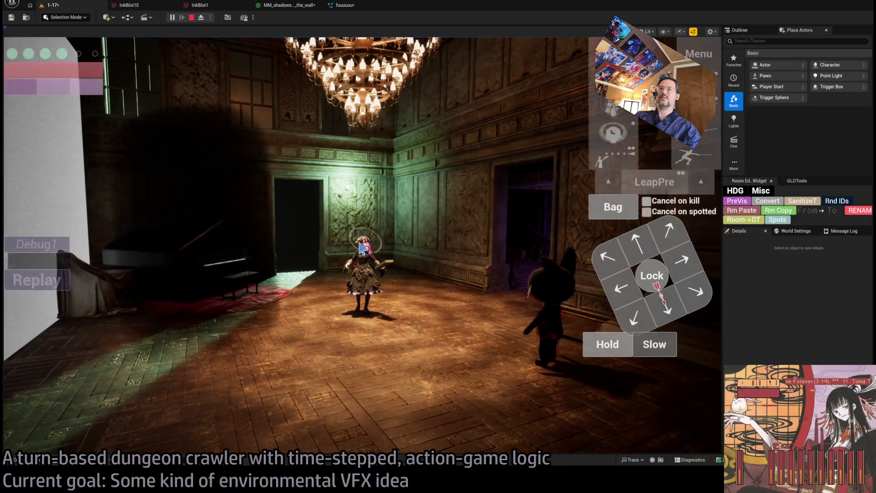
click(361, 249)
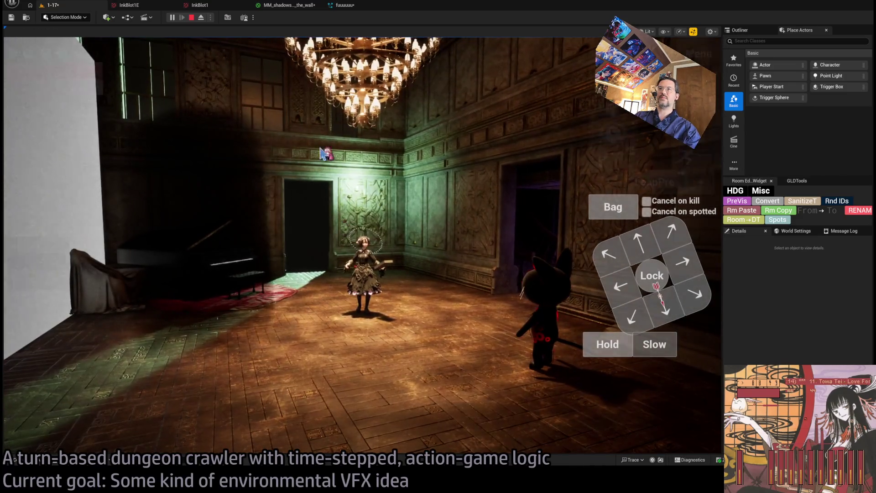
key(shift+F1)
click(290, 5)
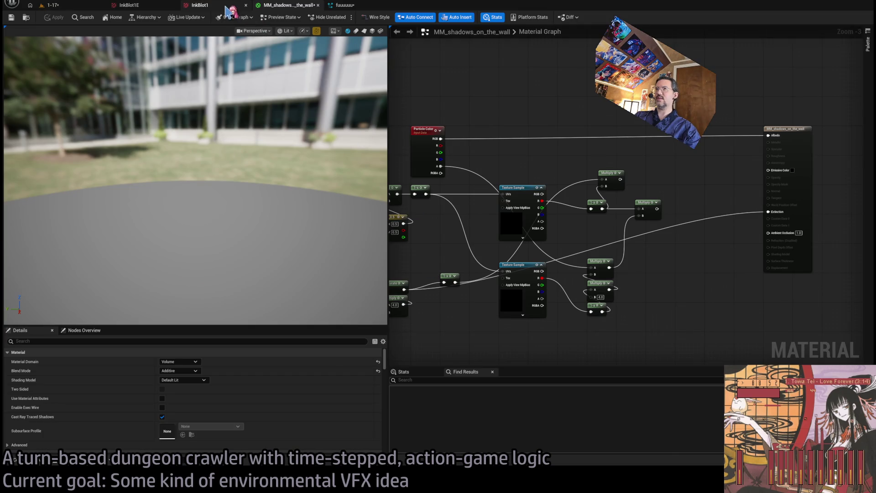
click(205, 5)
click(347, 5)
click(133, 5)
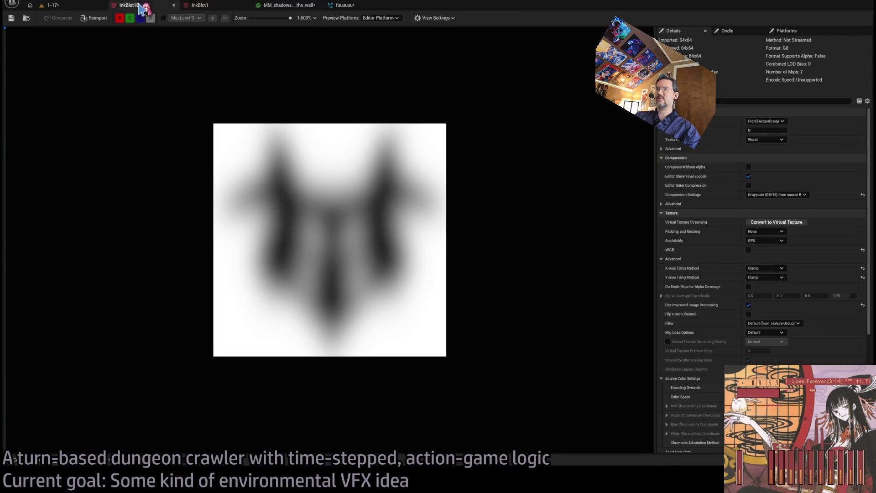
click(344, 5)
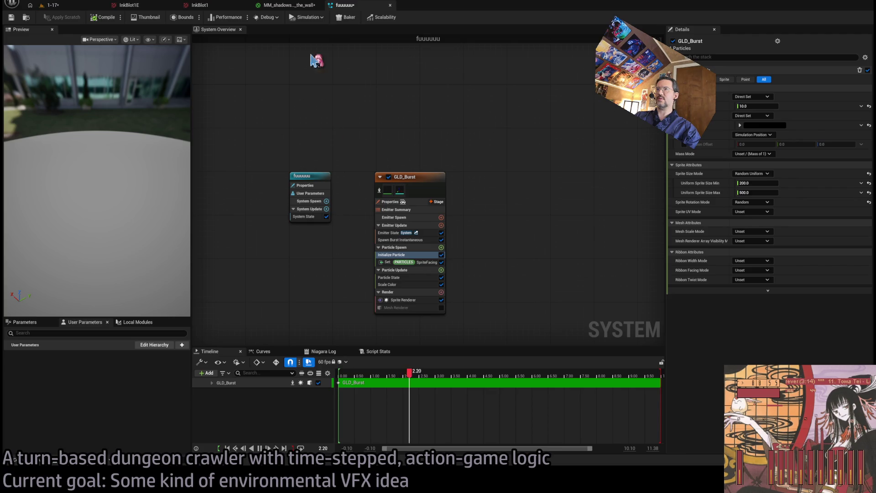
click(290, 5)
scroll(505, 212, up, 1)
scroll(529, 251, up, 1)
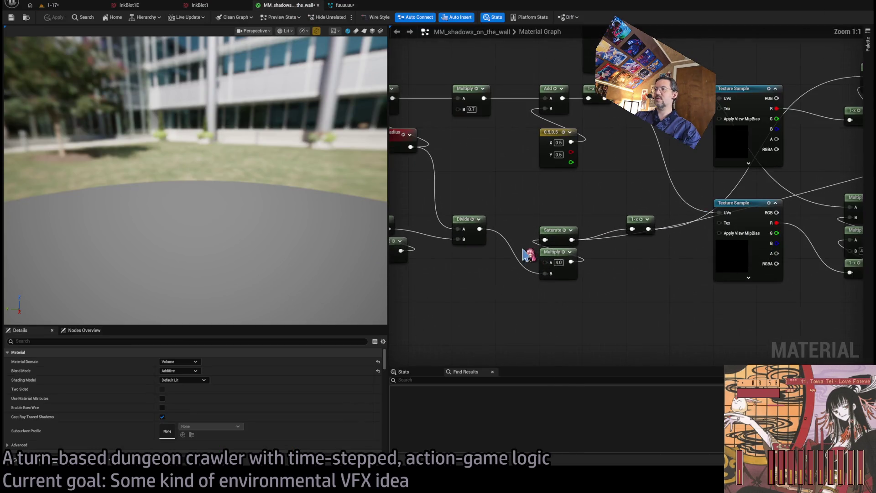
scroll(552, 315, up, 1)
scroll(554, 315, down, 2)
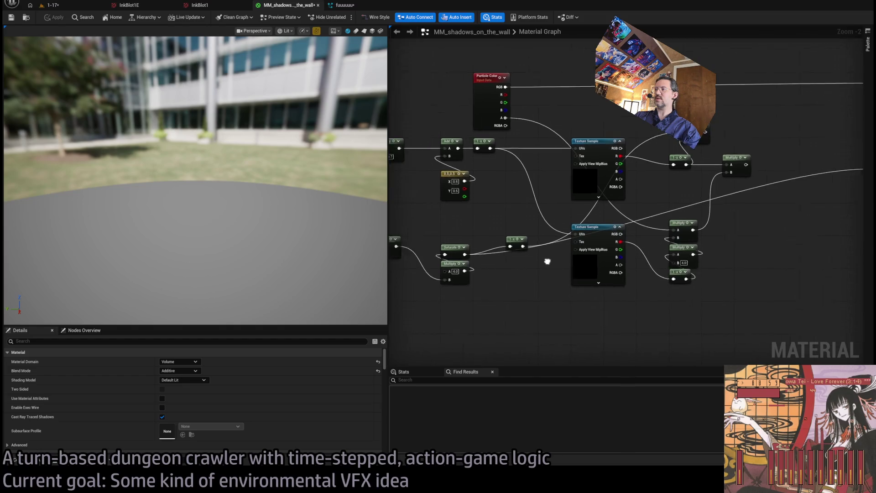
drag(530, 284, 567, 271)
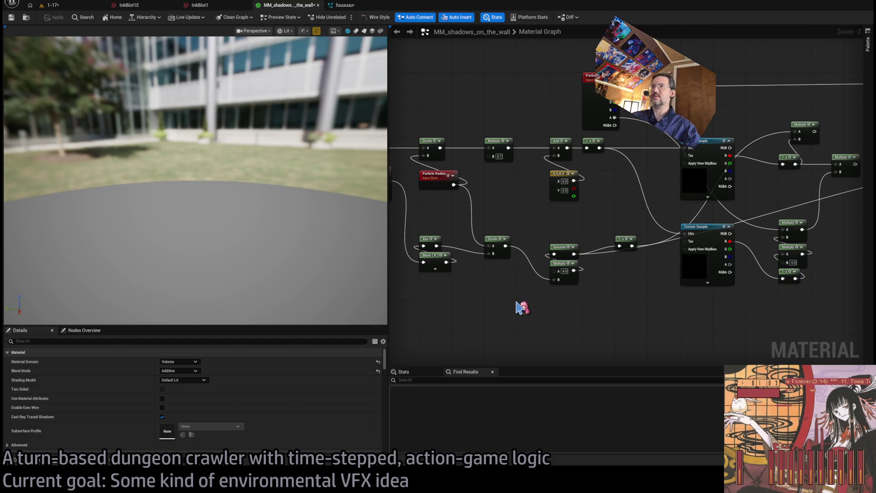
click(81, 7)
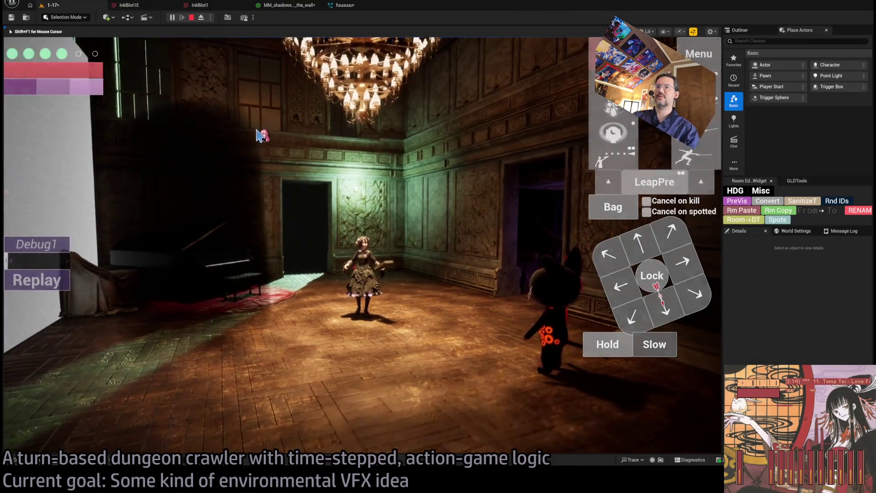
Step: Look toward the piano wall, staircase and chandelier room, then return to the material graph
key(q)
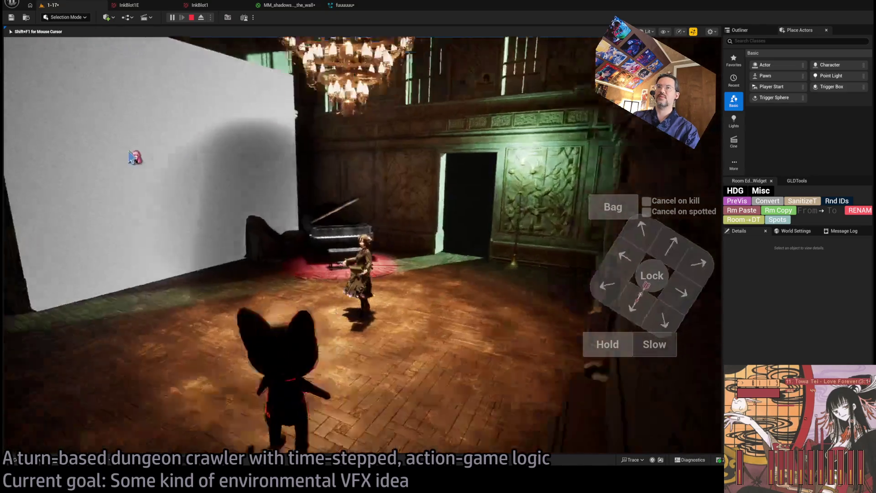
key(q)
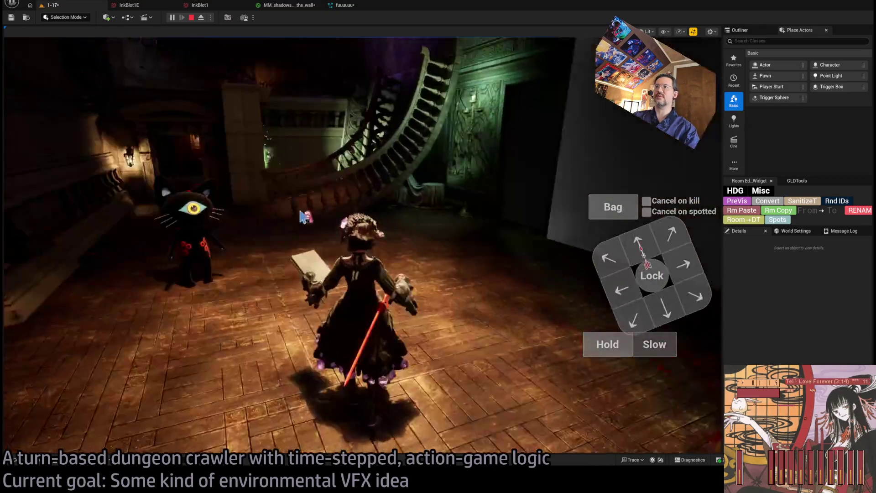
key(e)
key(e)
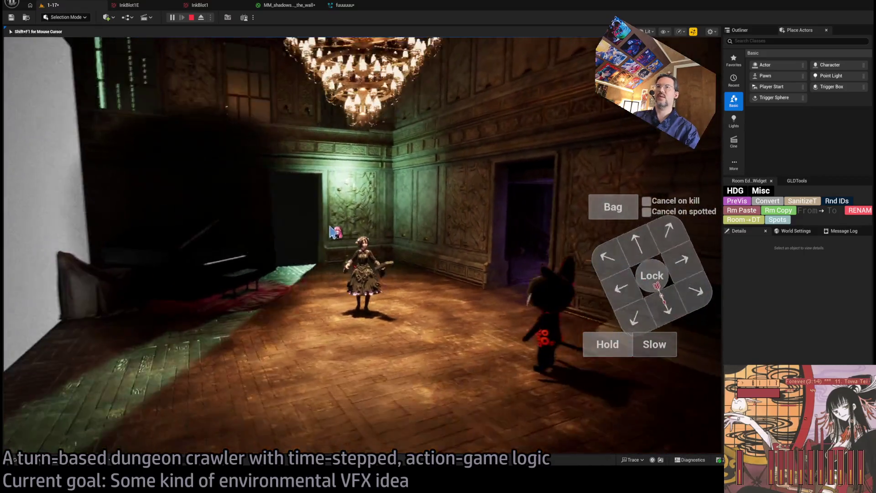
key(shift+F1)
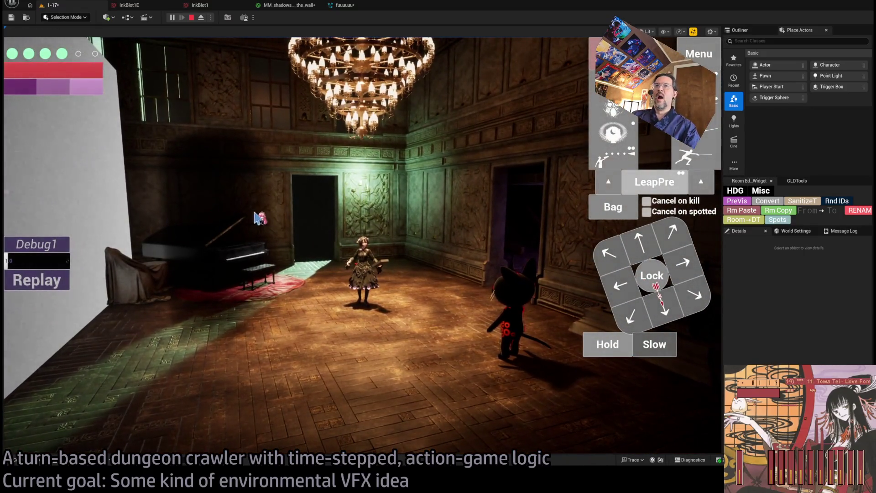
click(289, 5)
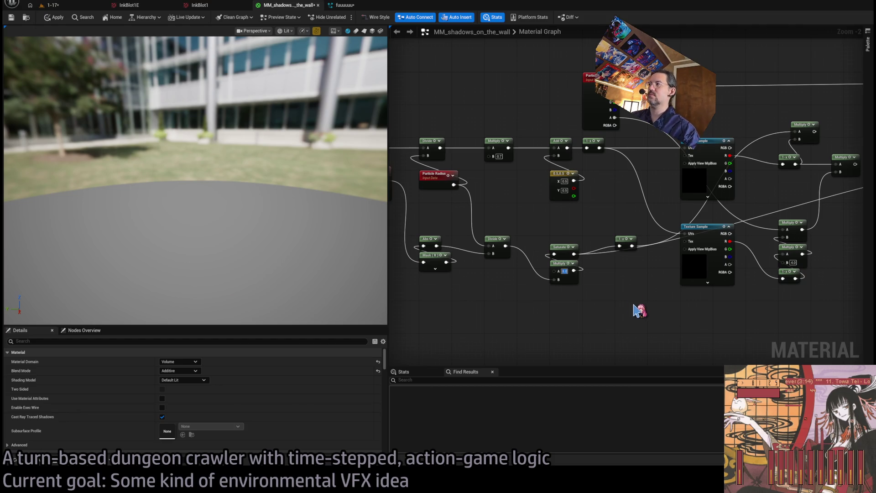
Step: Apply the material changes and restart the run in the 1-17 level
drag(577, 225, 525, 219)
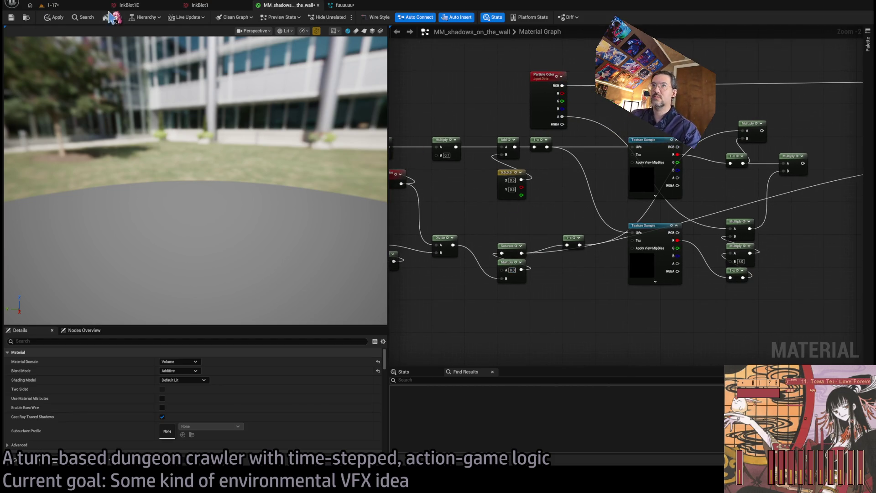
click(63, 13)
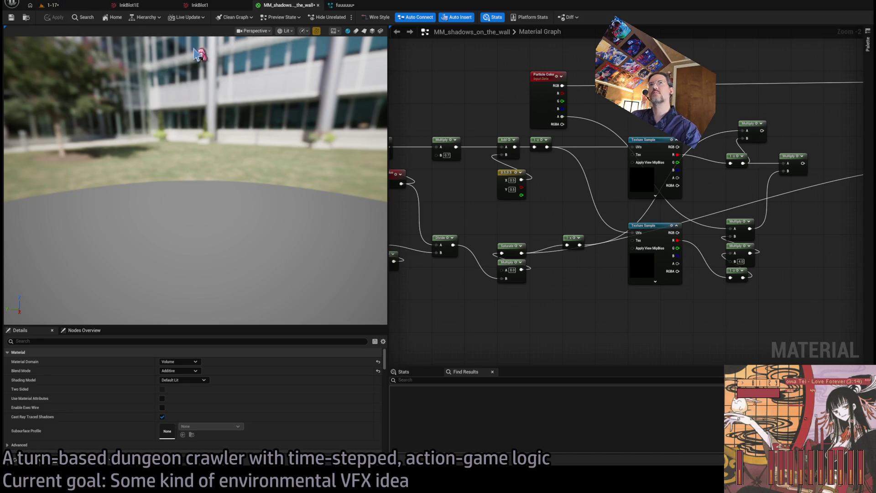
click(50, 5)
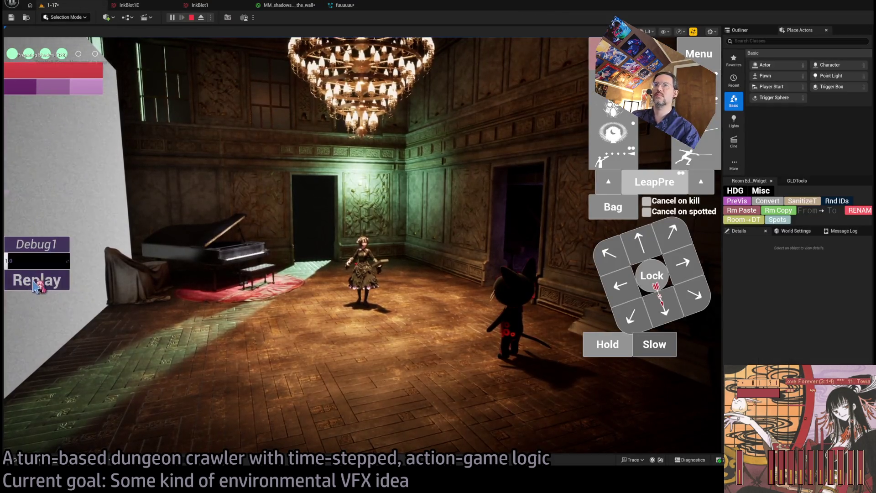
click(35, 285)
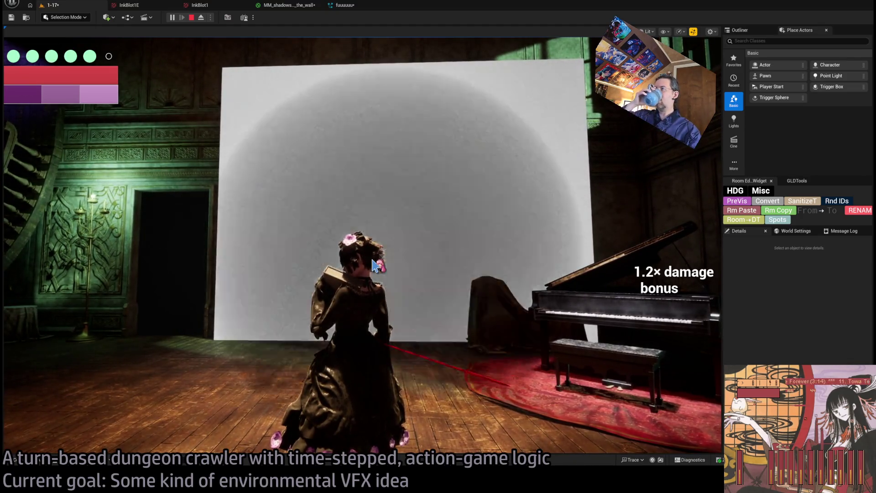
Step: Attack twice to test the dark round wall shadow, then go back to the material graph
click(375, 265)
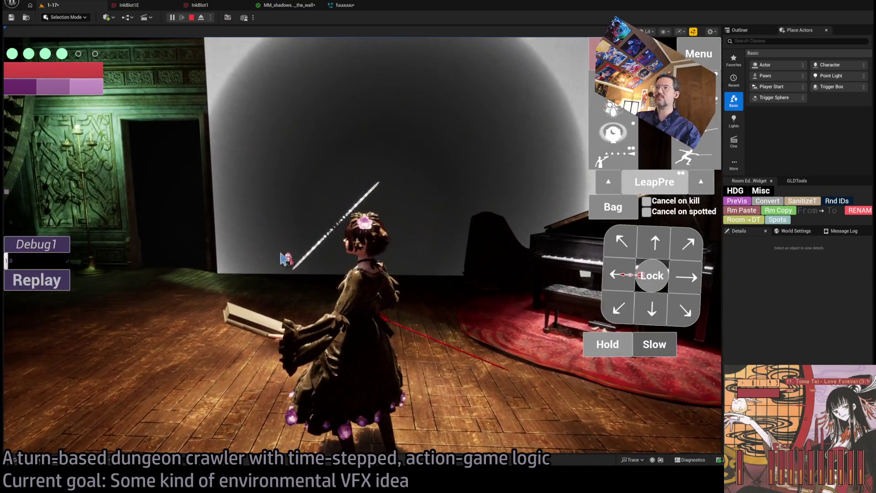
click(319, 262)
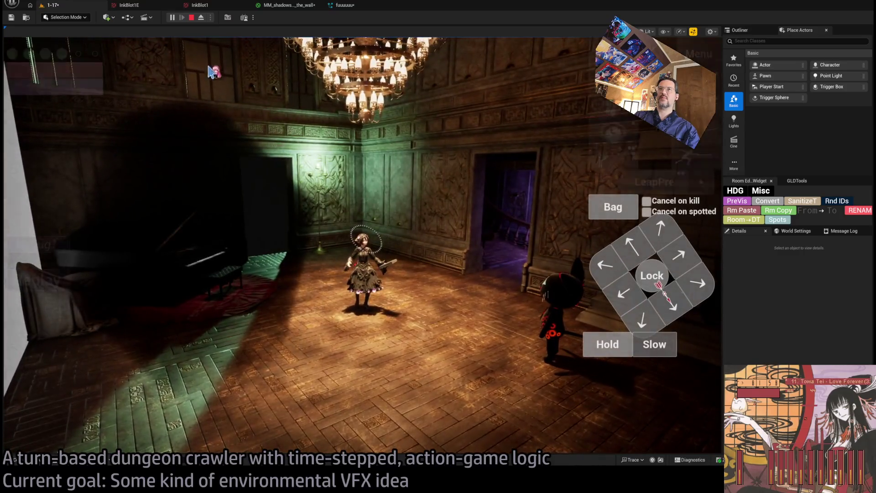
key(shift+F1)
click(288, 5)
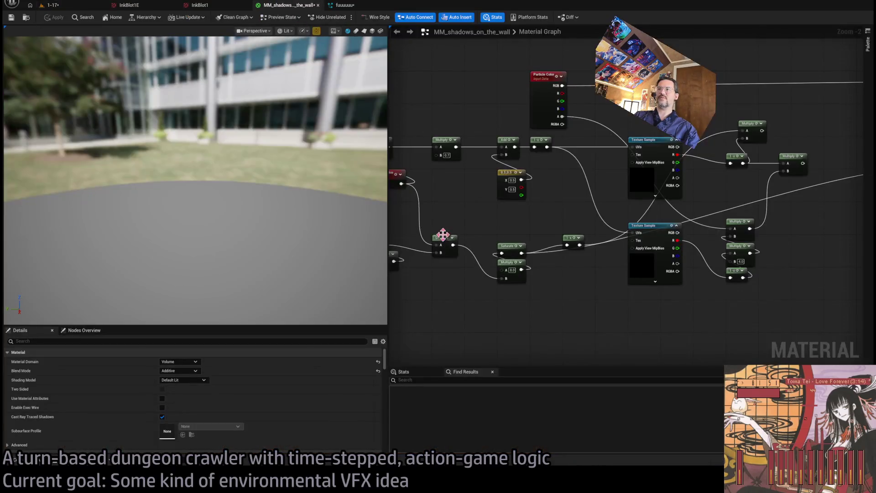
mouse_move(607, 315)
mouse_down()
mouse_move(571, 324)
mouse_move(577, 308)
mouse_move(442, 323)
mouse_move(561, 306)
mouse_up()
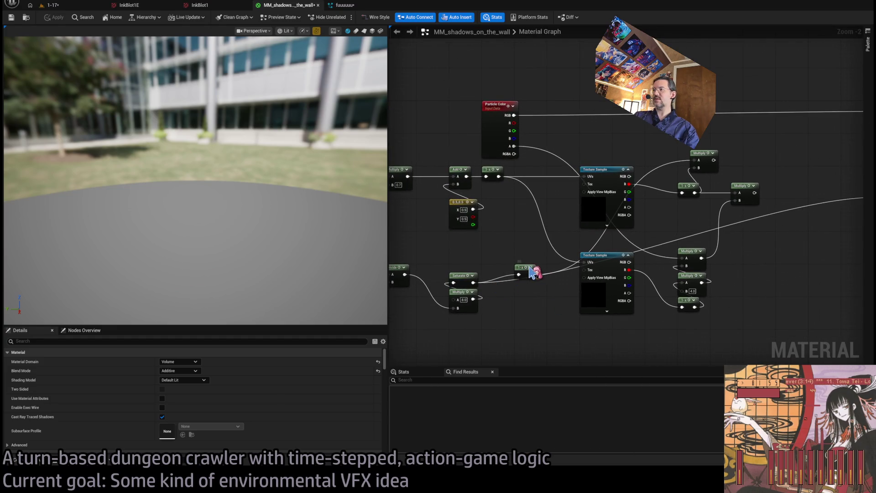
scroll(514, 288, up, 1)
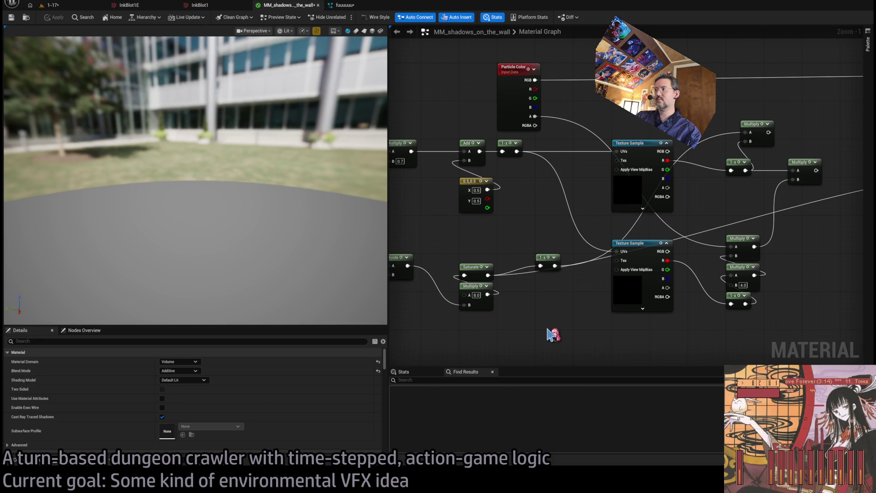
drag(594, 317, 566, 276)
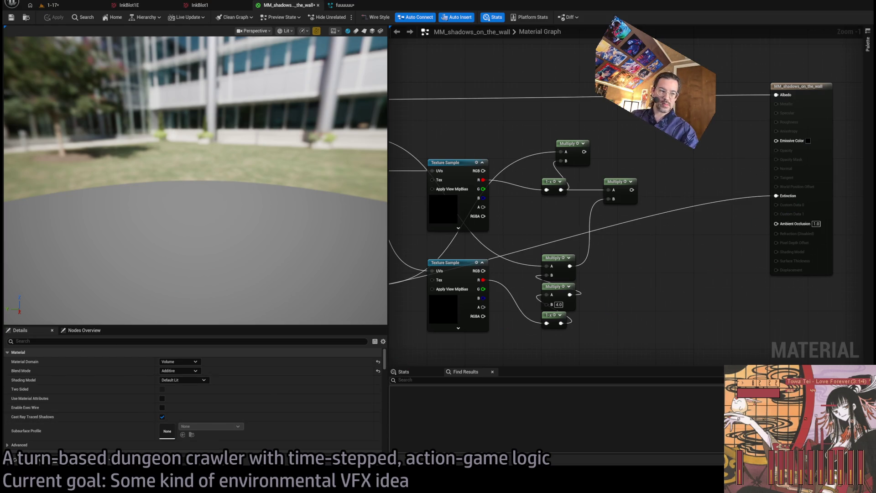
Step: Search Google for 'volumetric fog extinction unreal' and return to the editor
key(alt+Tab)
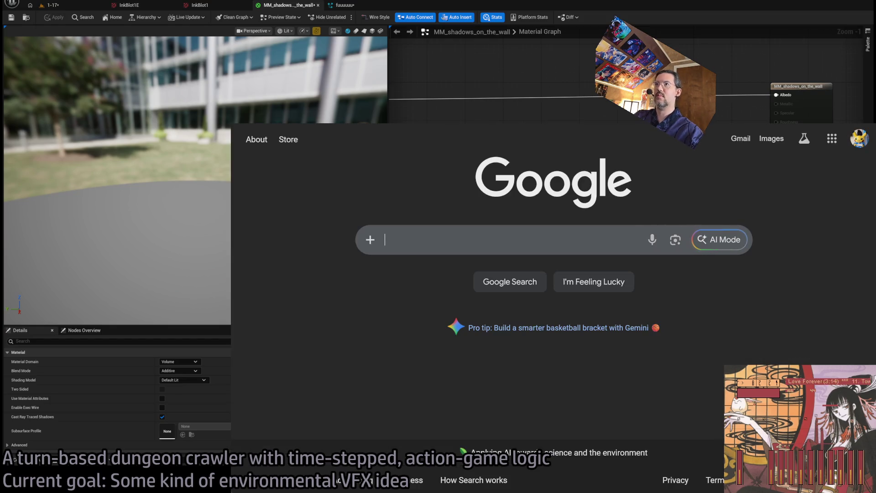
key(ctrl+l)
text(volumetric)
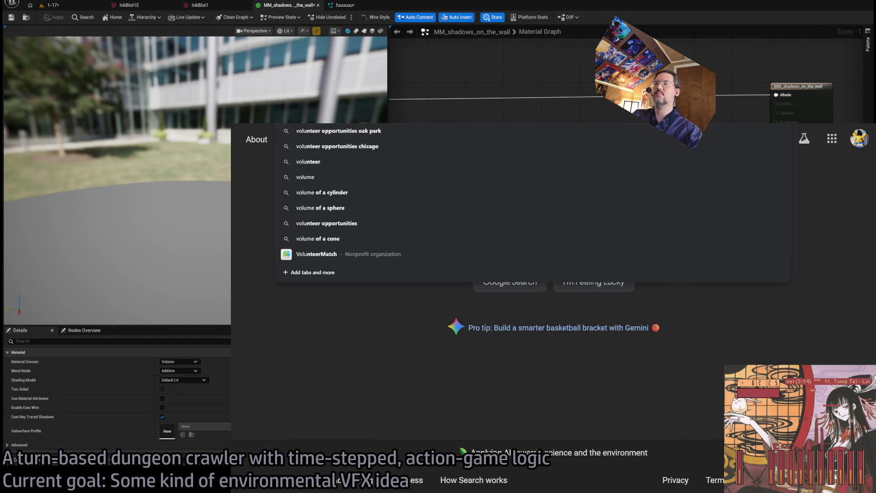
text( fog)
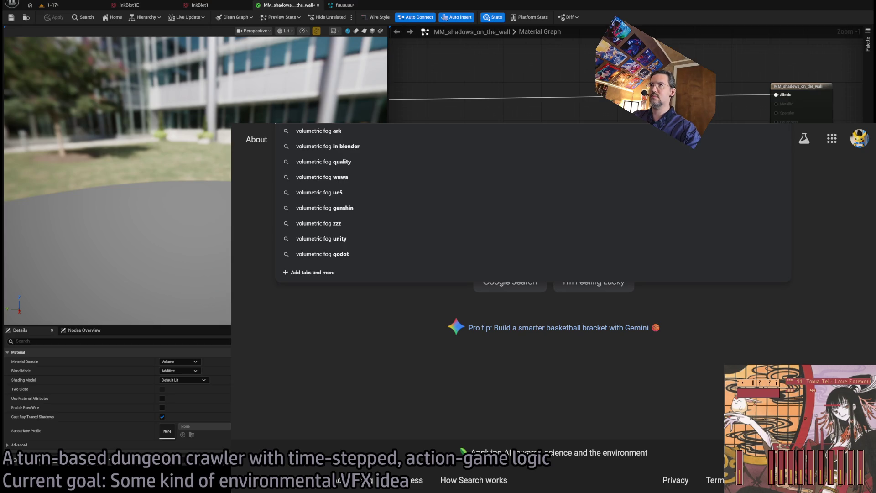
text( extinction unreal)
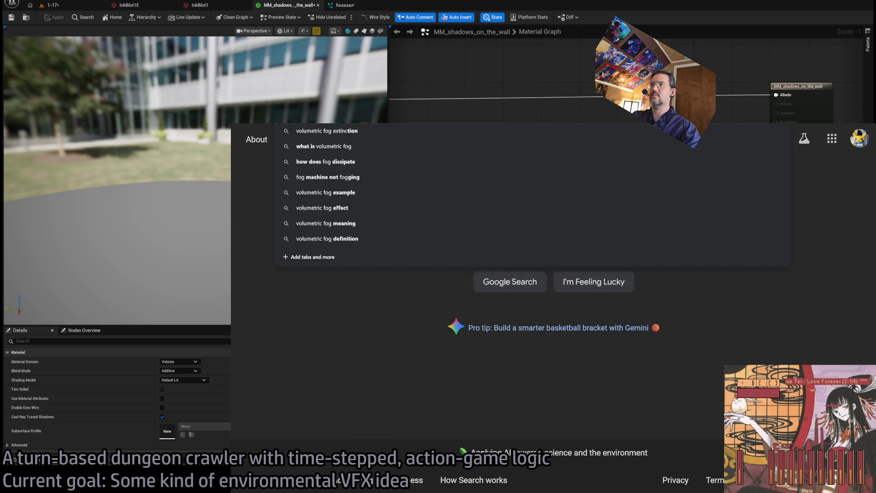
key(Return)
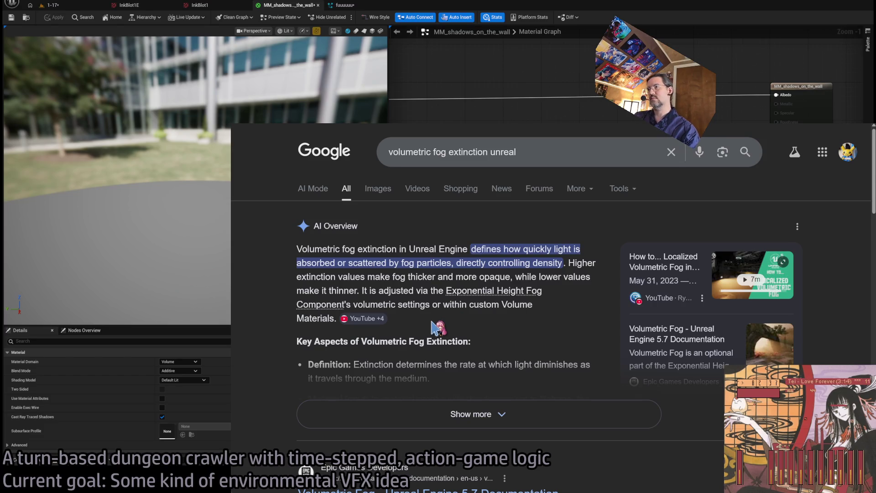
key(alt+Tab)
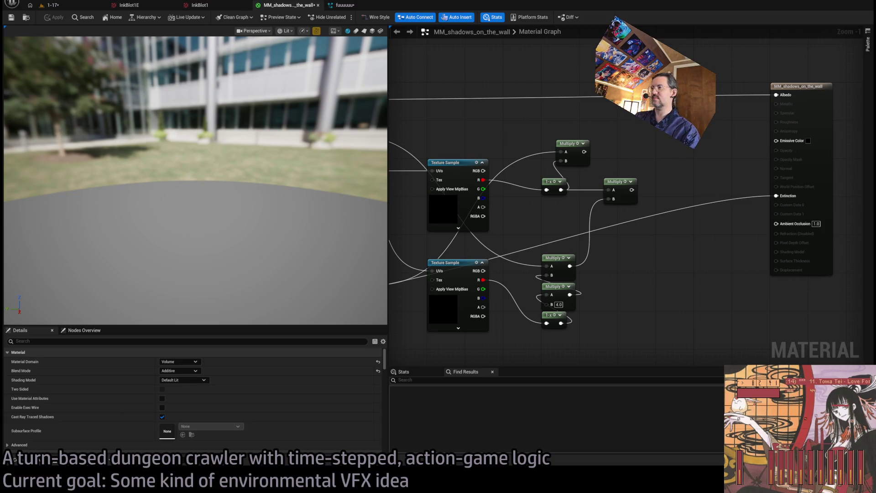
Step: Connect the Multiply node (B = 8.0) to the Extinction pin, apply, and view the 1-17 level
mouse_move(408, 280)
mouse_down()
mouse_move(576, 274)
mouse_move(524, 268)
mouse_up()
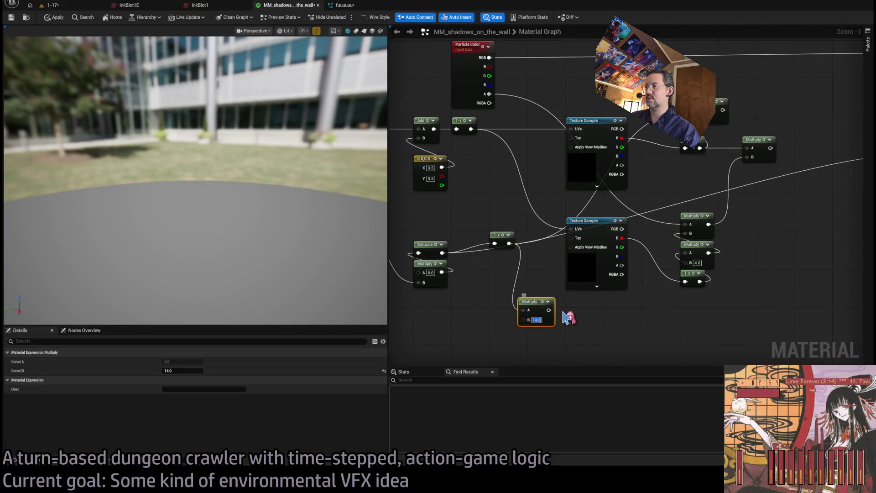
scroll(570, 318, down, 1)
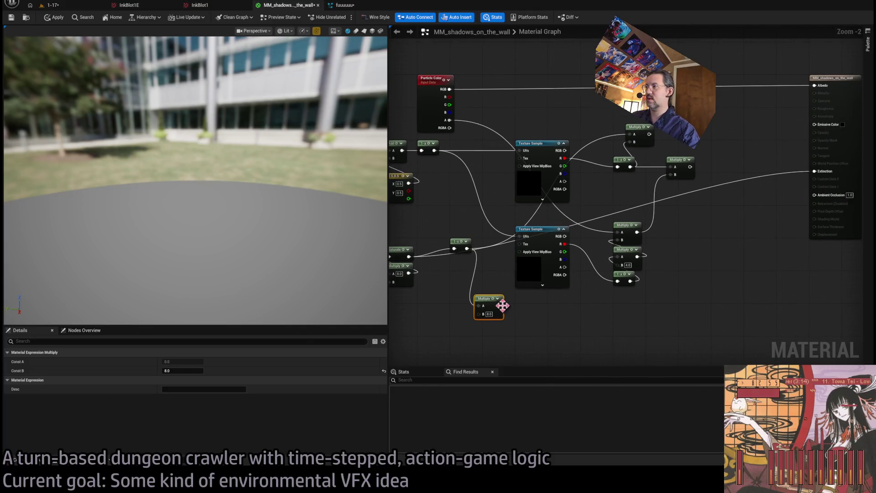
drag(499, 306, 815, 172)
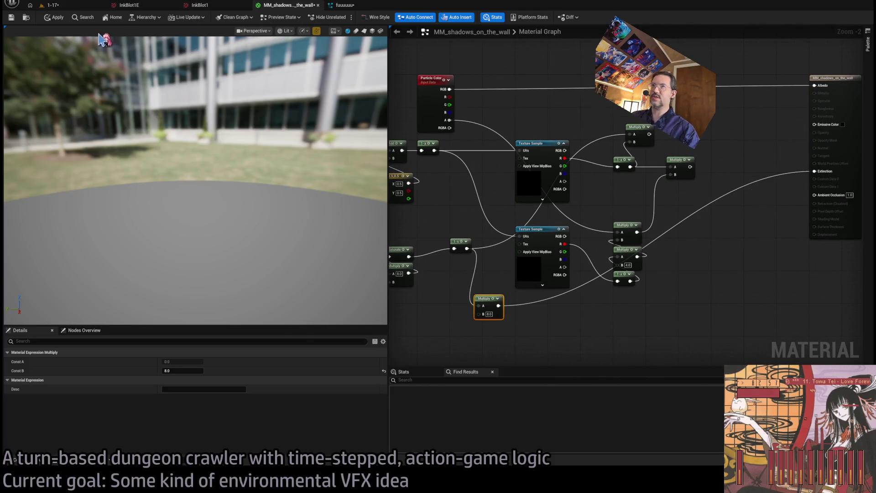
click(59, 18)
click(50, 5)
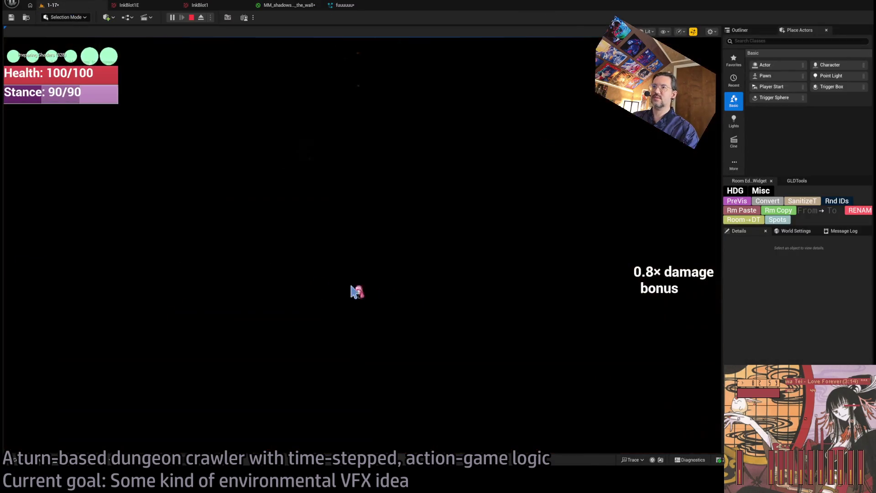
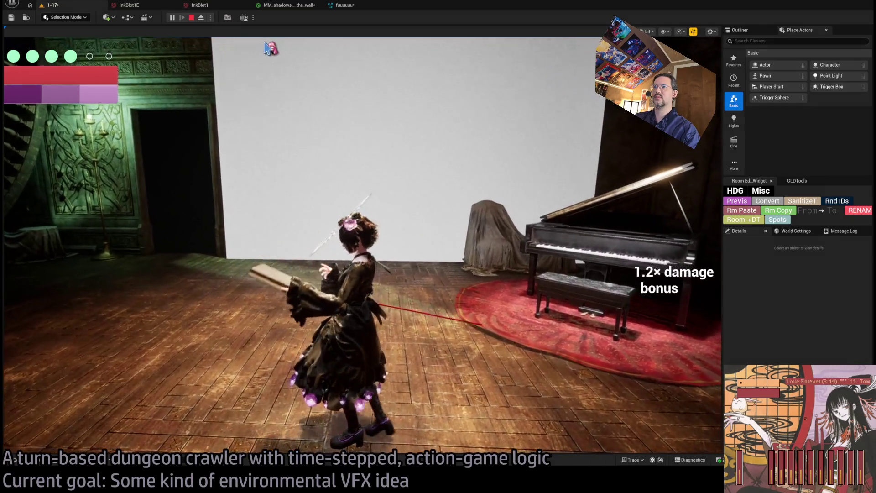
Step: Unplug the node network from Extinction, leaving a cyan constant, and play-test the wall shadow
click(276, 7)
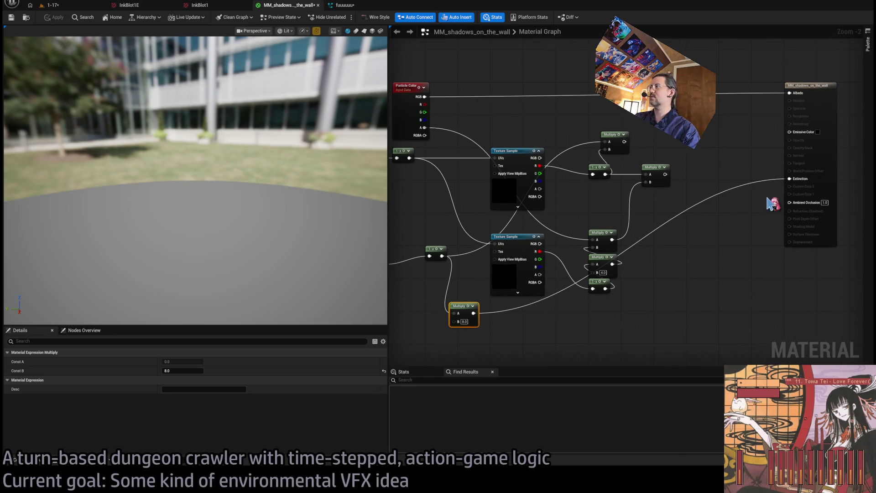
alt+click(796, 180)
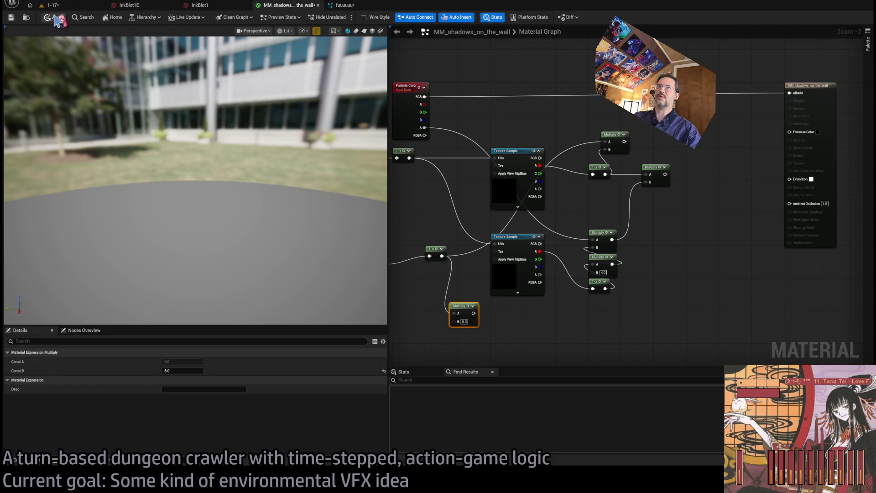
click(68, 5)
click(43, 286)
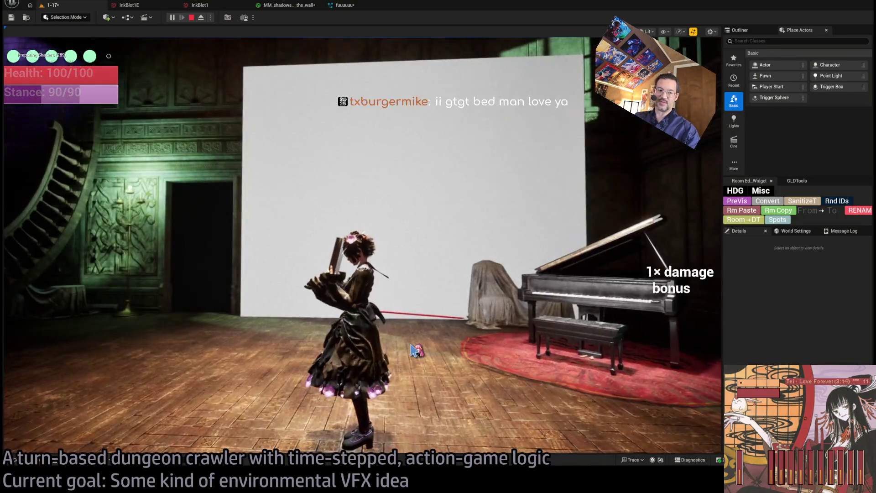
click(420, 345)
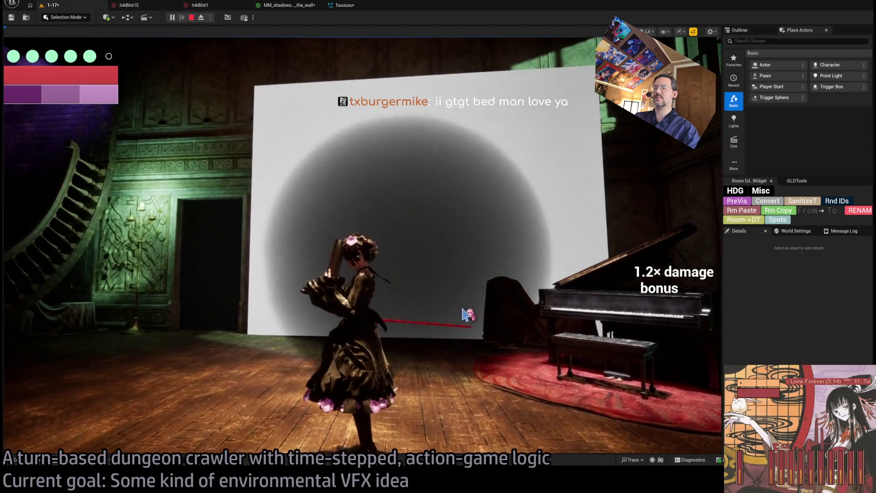
click(463, 320)
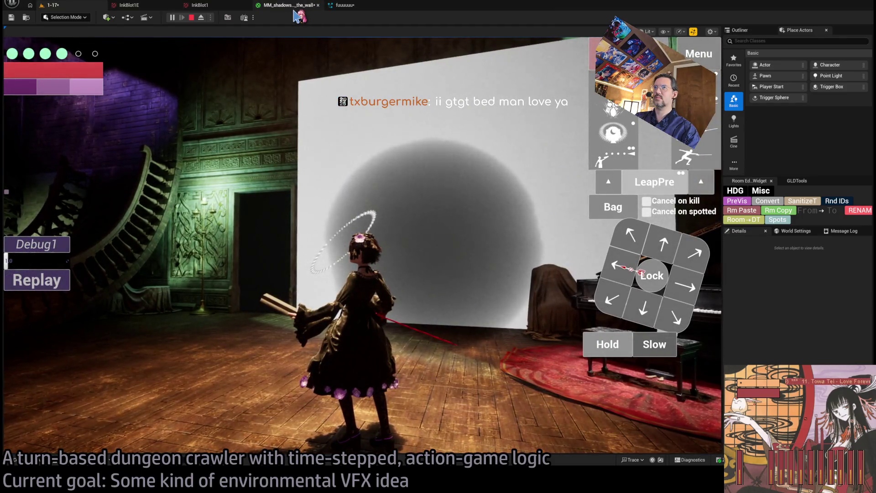
click(295, 8)
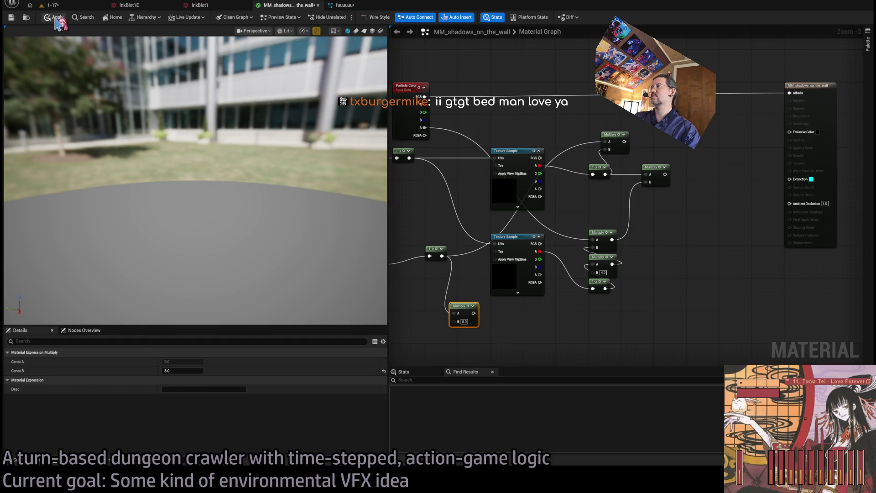
Step: Apply the cyan-constant material, replay the level to check the plain wall, then show Material details
click(55, 19)
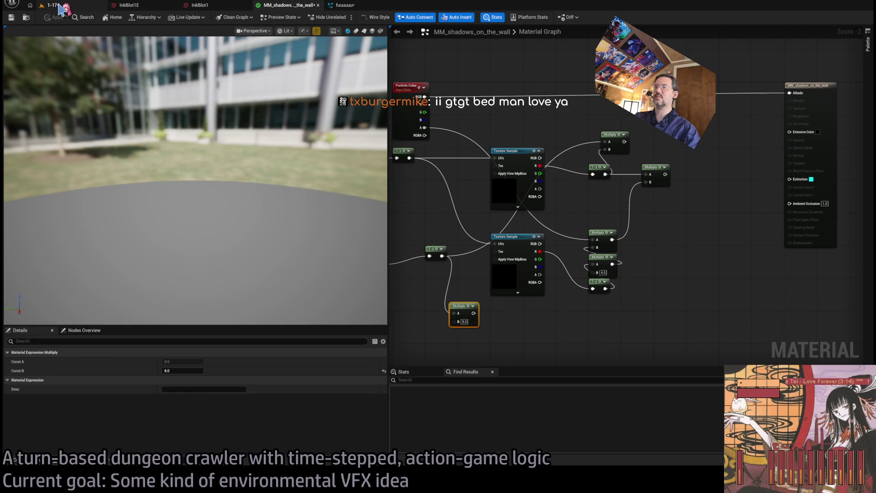
click(59, 6)
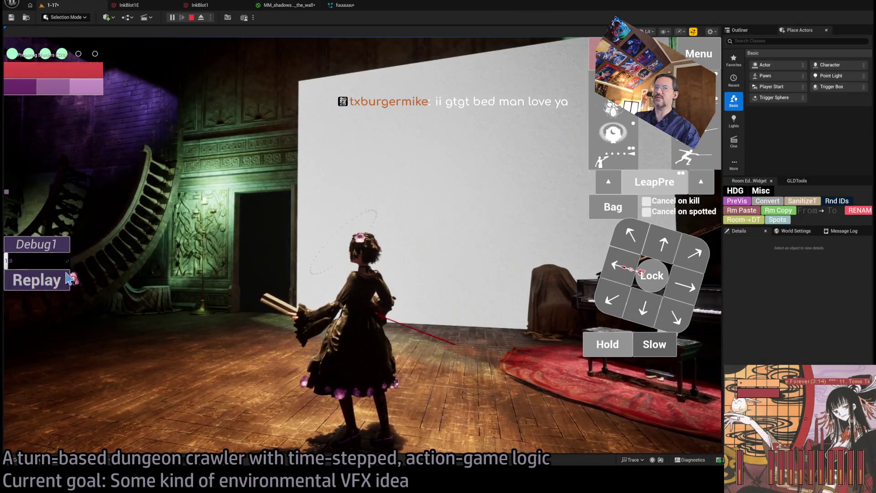
click(69, 279)
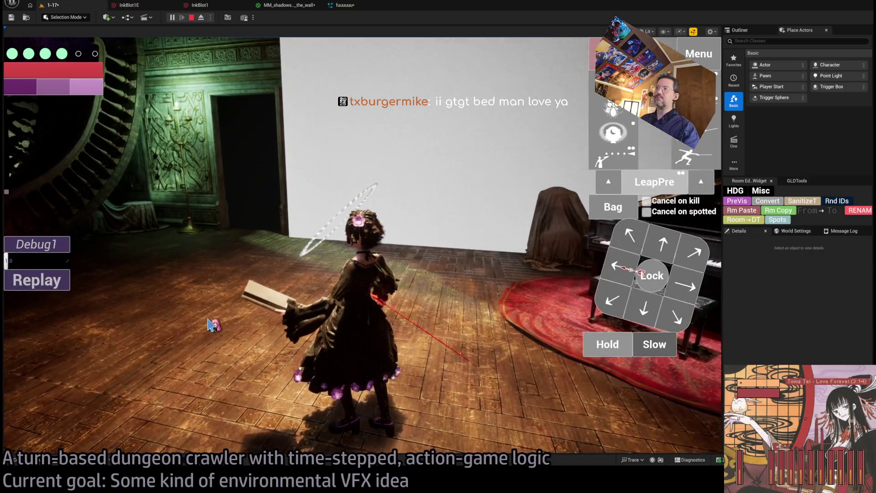
click(276, 297)
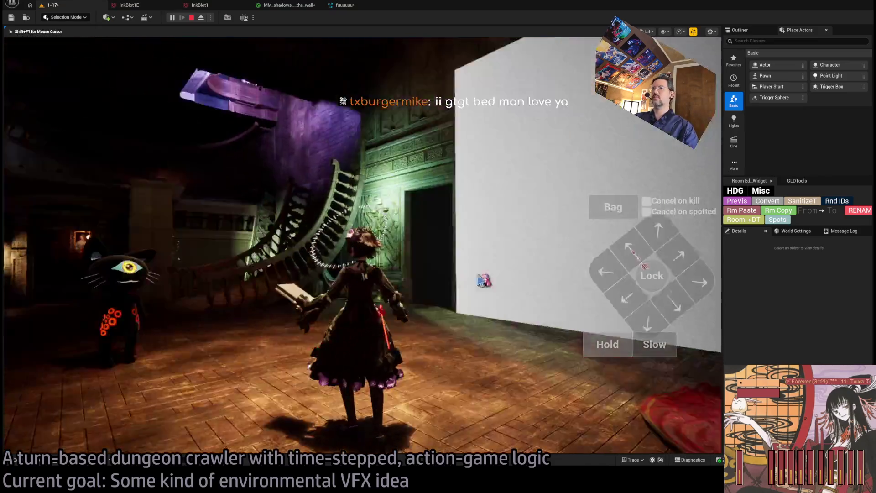
key(shift+F1)
click(289, 5)
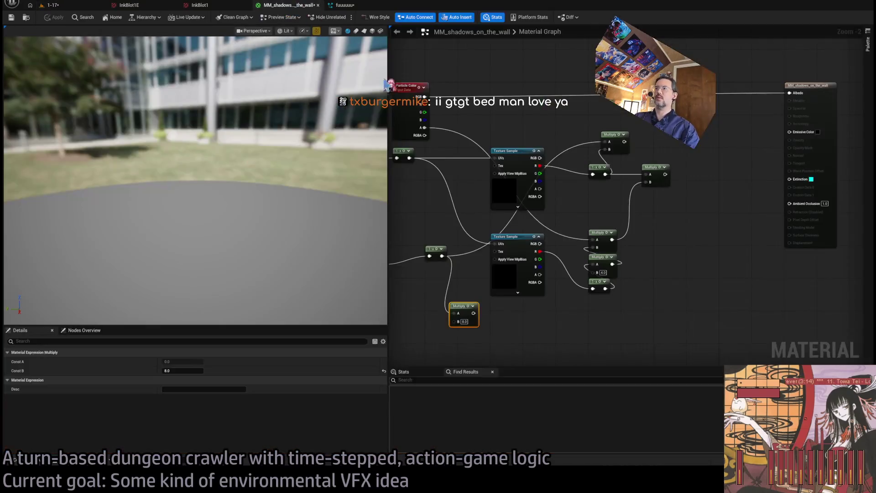
click(738, 165)
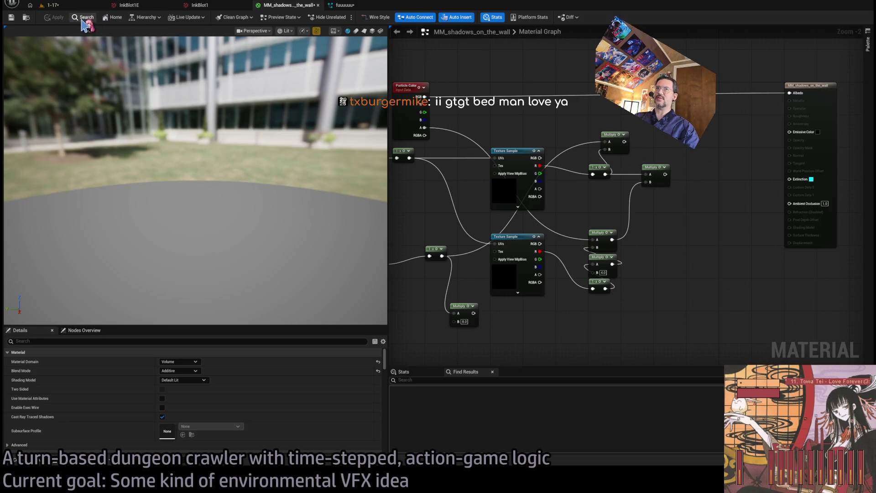
Step: Replay the level and compare the wall shadow with the red Extinction constant
click(64, 5)
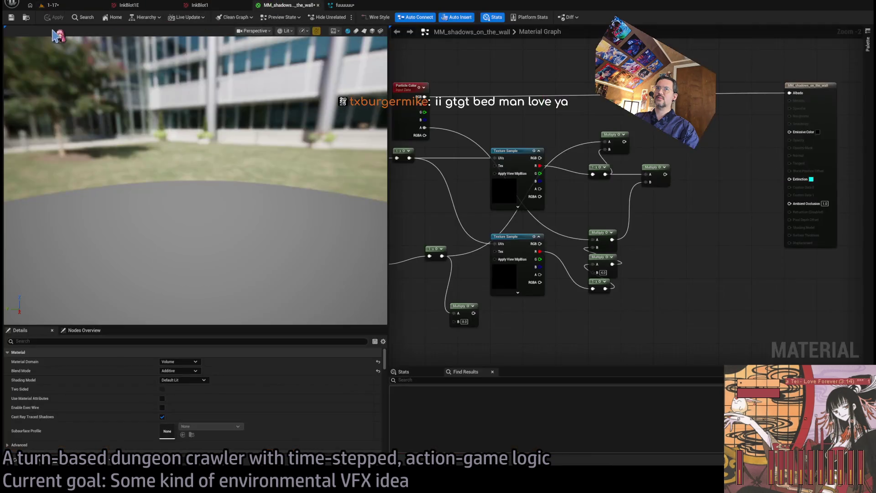
click(64, 5)
click(41, 285)
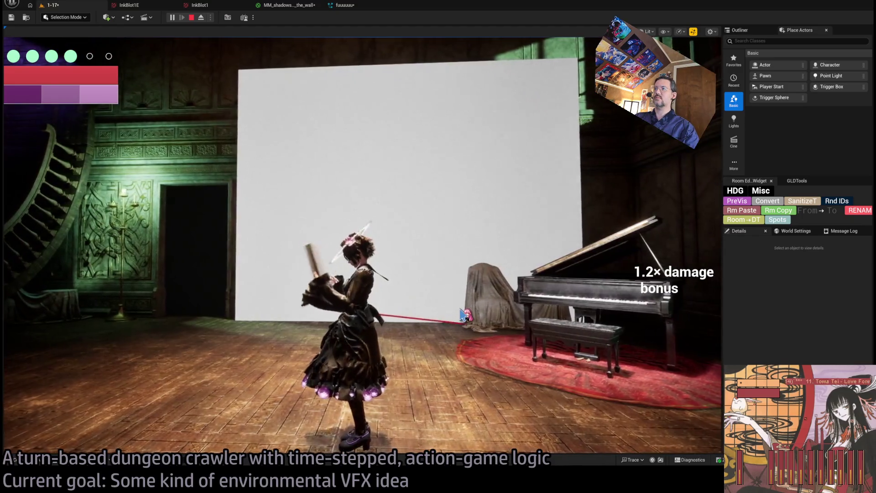
click(289, 5)
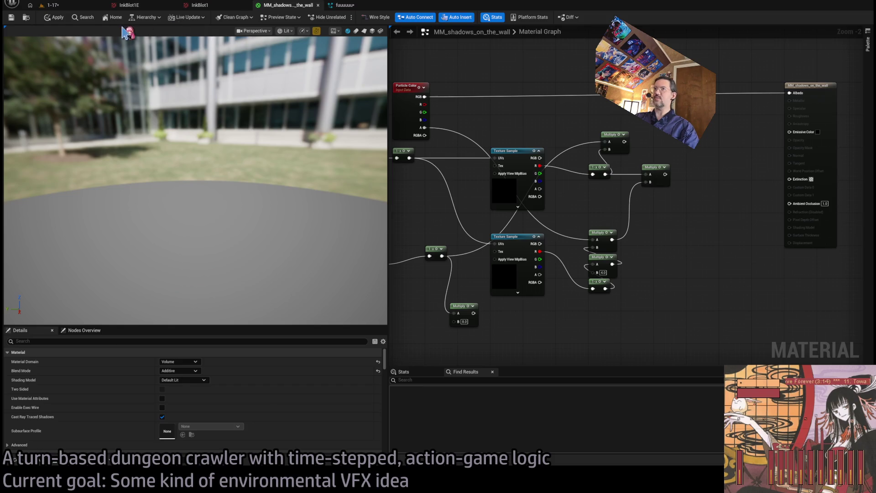
click(71, 7)
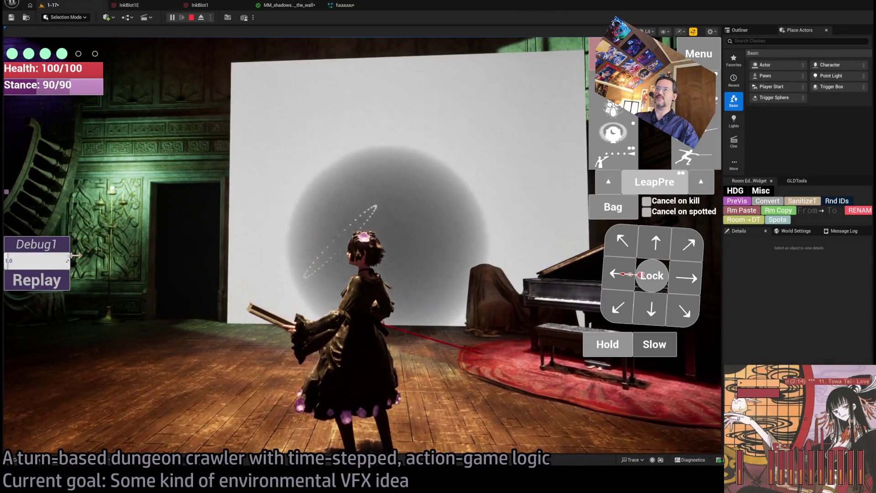
Step: Change the Extinction constant to white and recheck the dark round shadow on the wall
click(288, 6)
drag(816, 183, 816, 183)
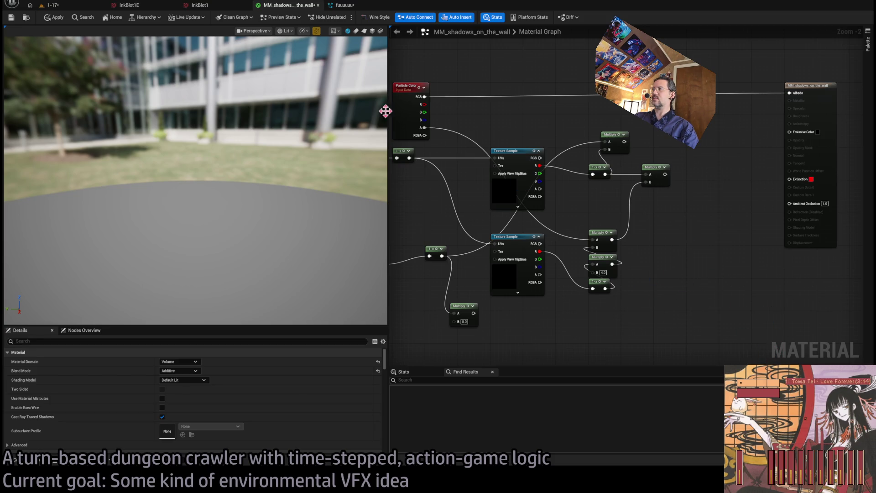
click(54, 5)
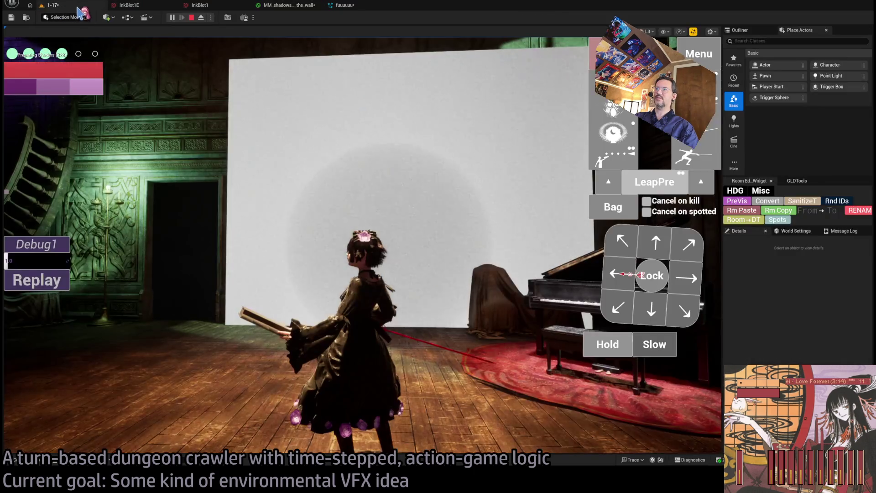
click(292, 5)
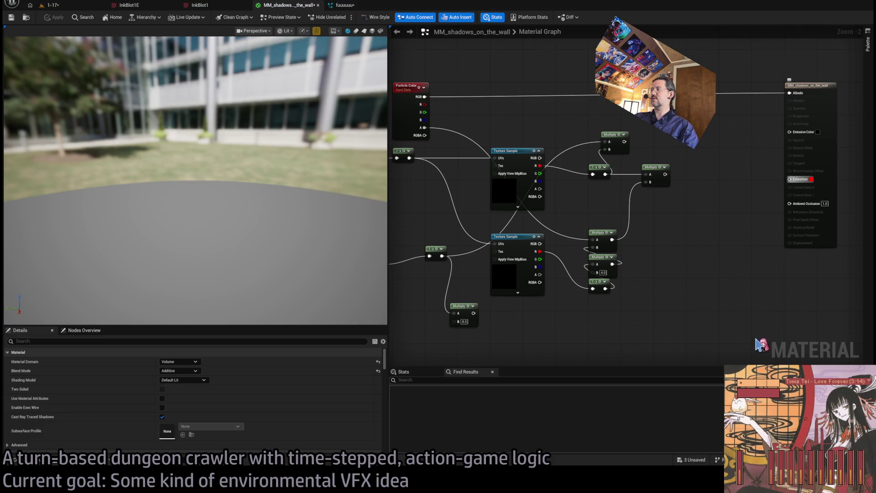
click(63, 6)
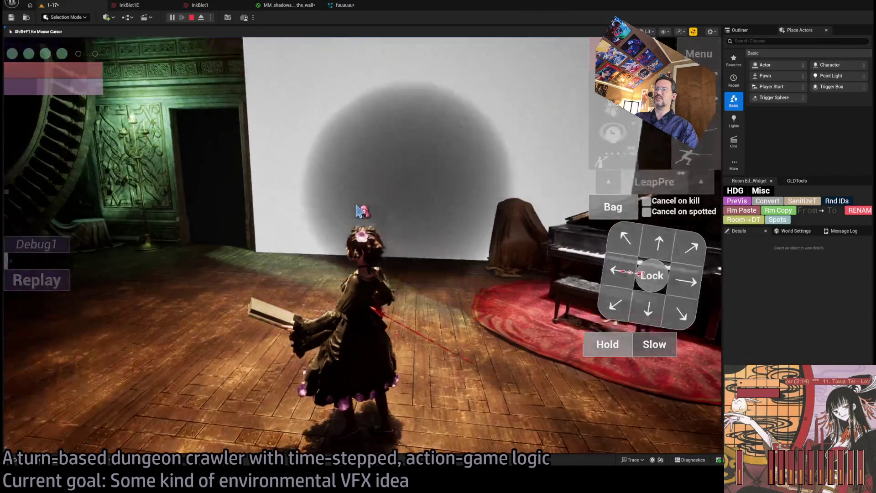
click(292, 6)
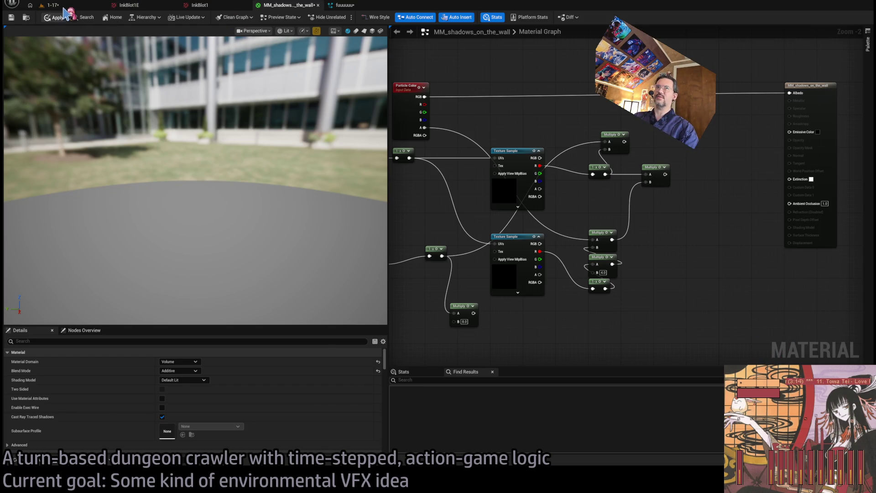
Step: Apply the white Extinction change to MM_shadows_on_the_wall
click(58, 17)
click(53, 5)
click(289, 5)
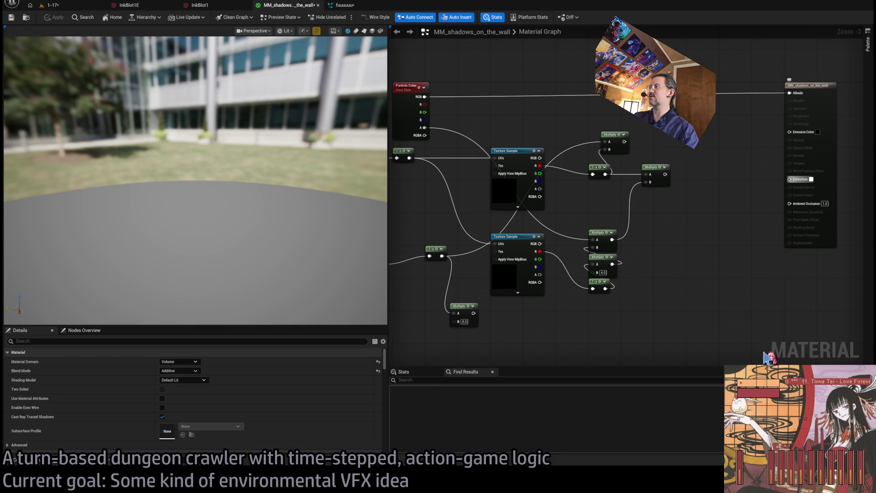
Step: Darken the Extinction colour and play-test the shadow on the piano-room wall
click(817, 183)
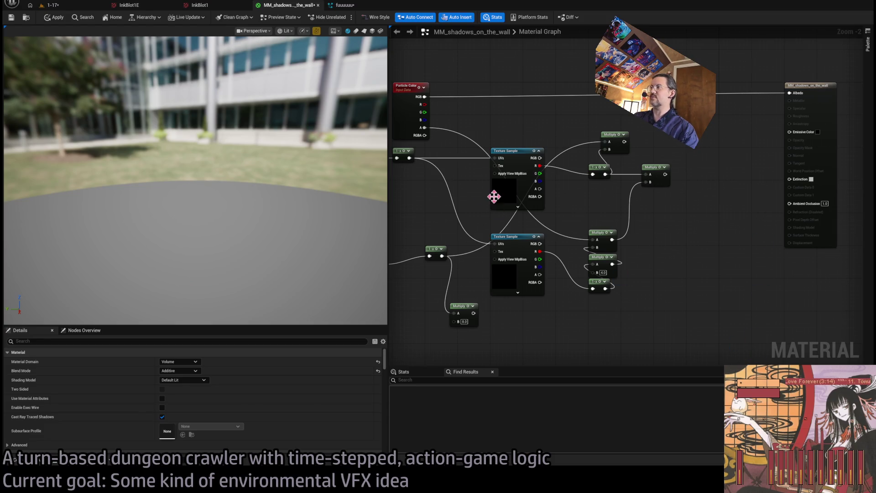
click(63, 6)
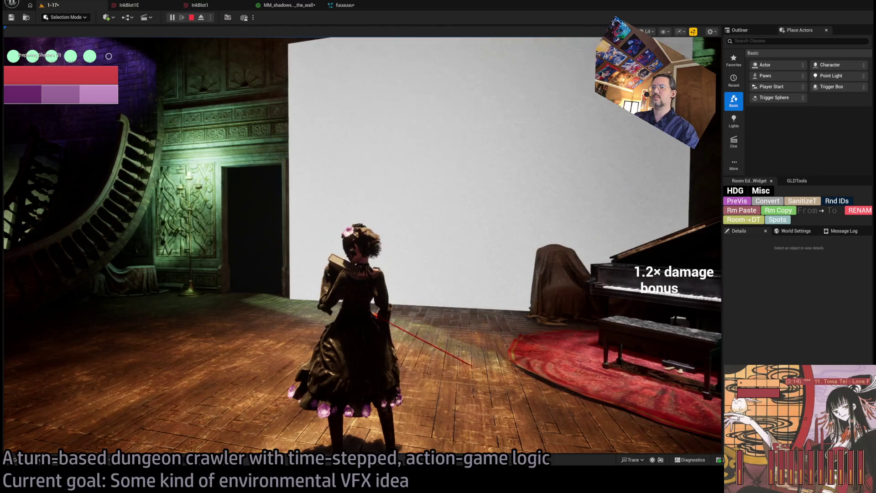
click(278, 331)
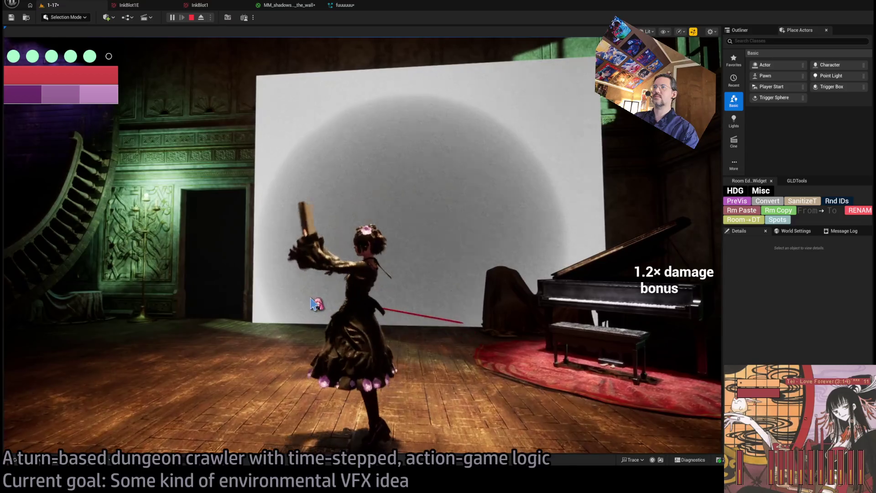
key(shift+F1)
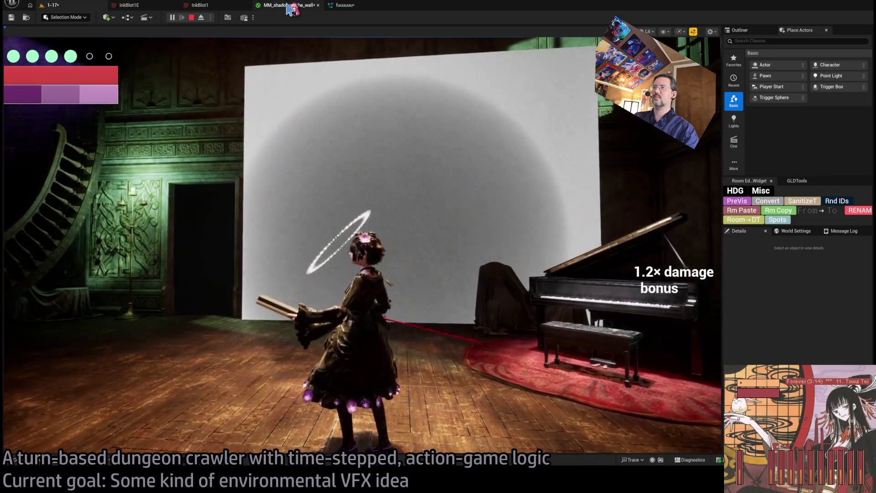
click(289, 6)
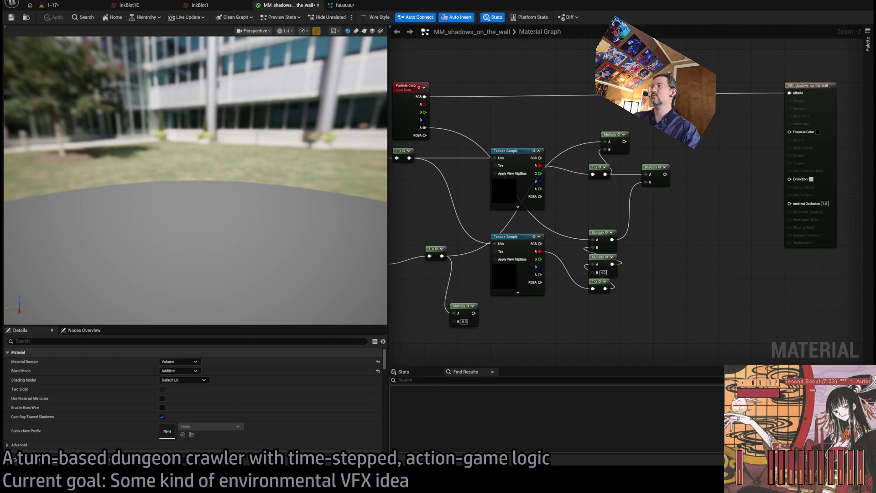
Step: Set the output's Ambient Occlusion to 0, cast in game to check the wall, and apply
mouse_move(709, 240)
mouse_down()
mouse_move(679, 203)
mouse_move(779, 183)
mouse_up()
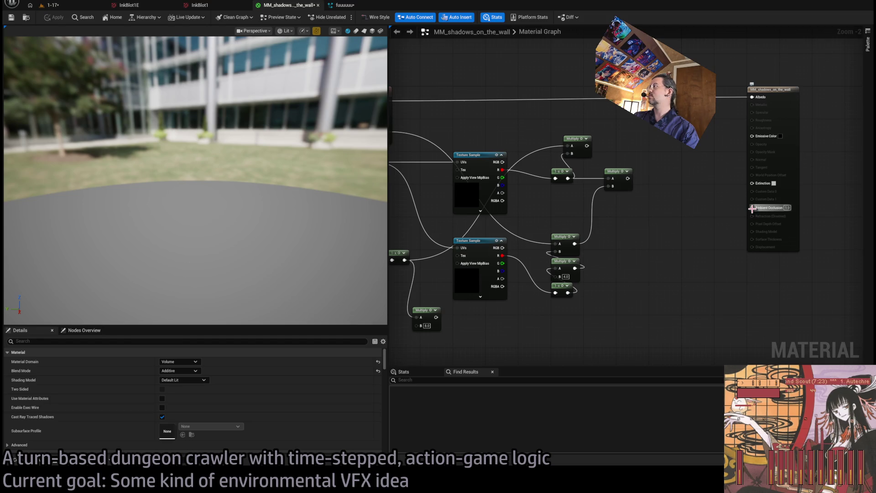
click(787, 208)
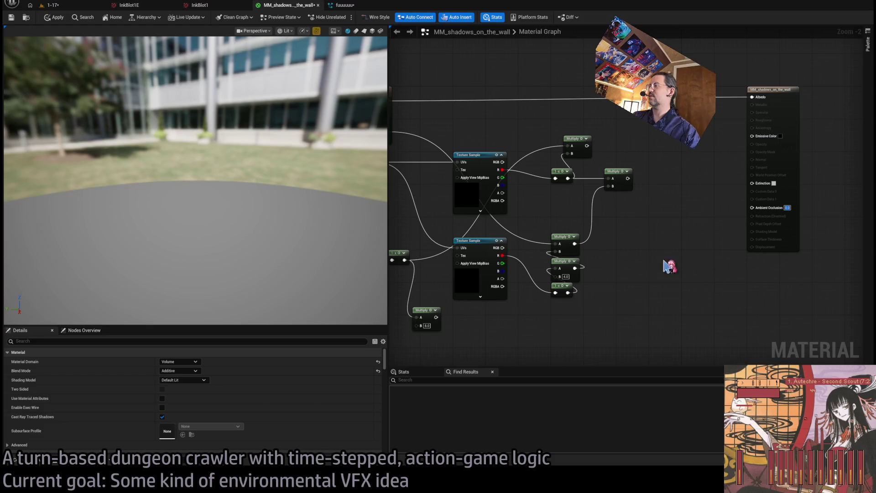
click(54, 5)
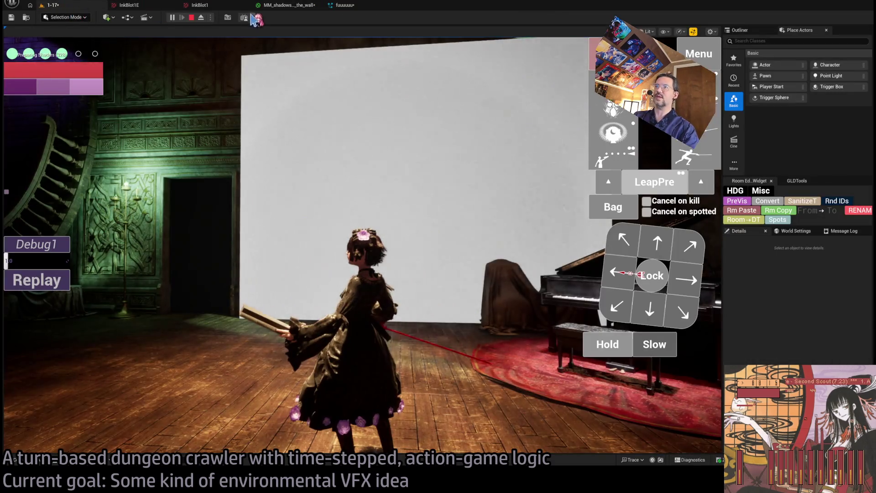
click(385, 125)
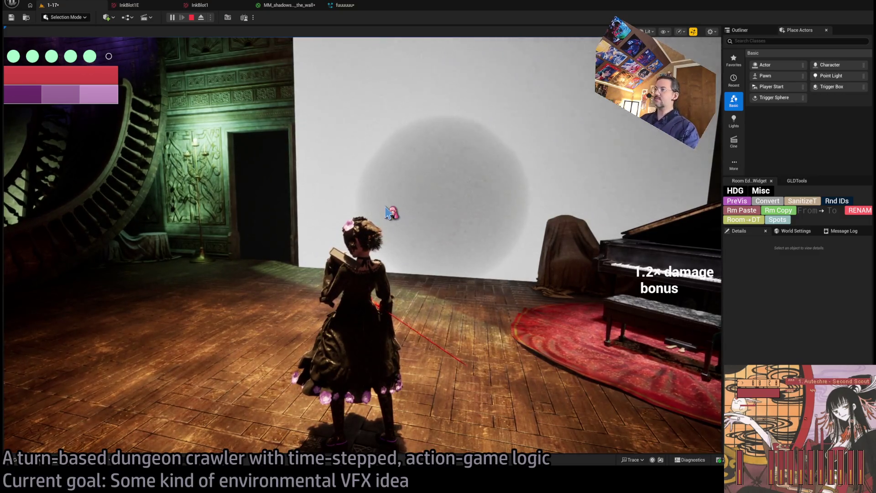
click(387, 213)
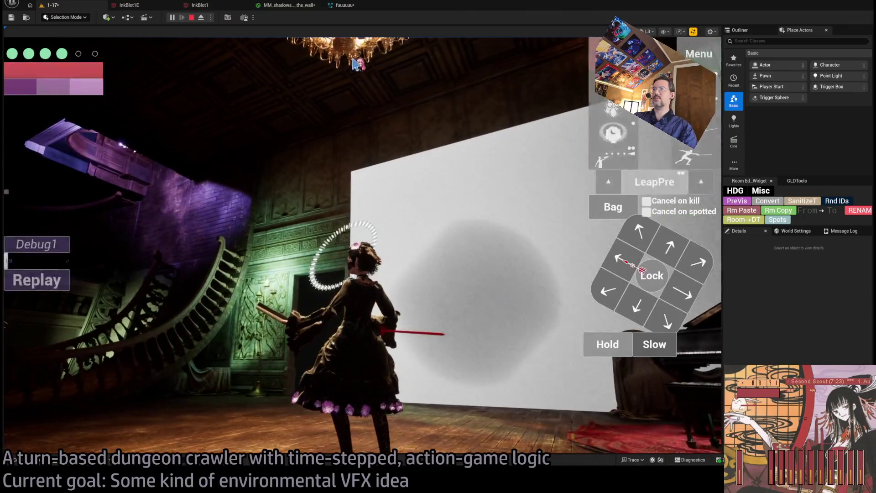
click(295, 6)
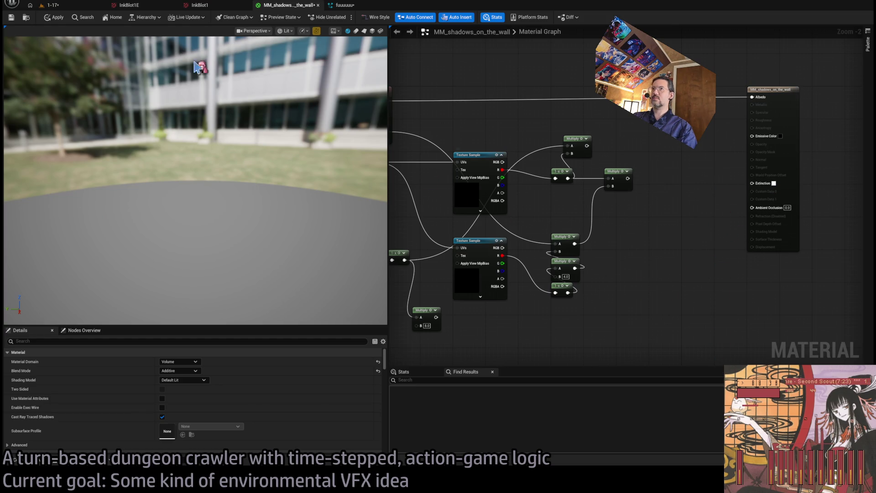
click(57, 19)
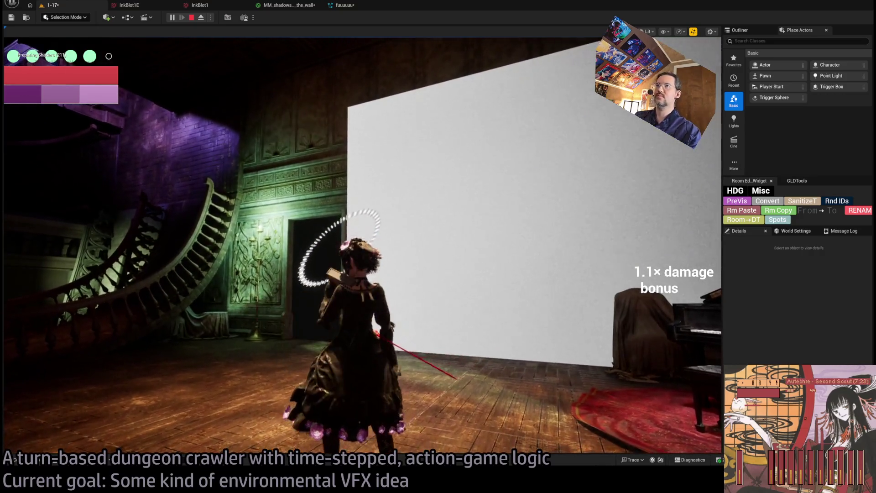
key(alt+Tab)
key(BackSpace)
text(inction)
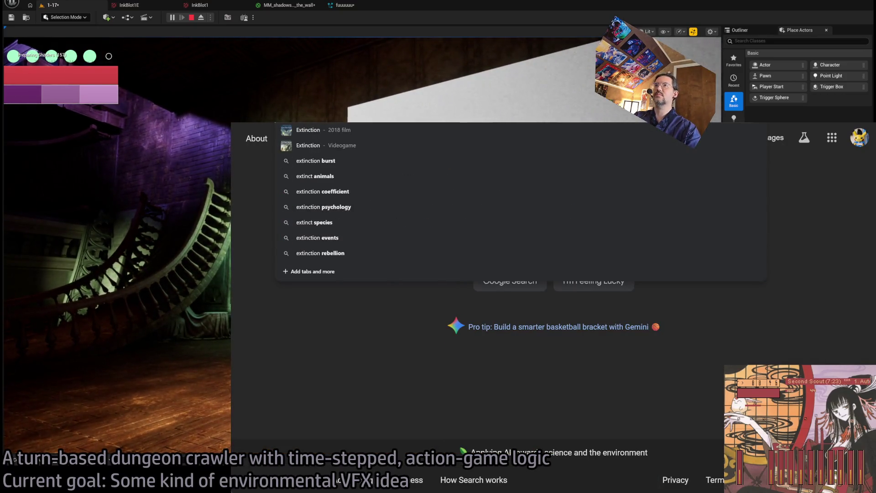
text( volumetric fog unreal)
key(Return)
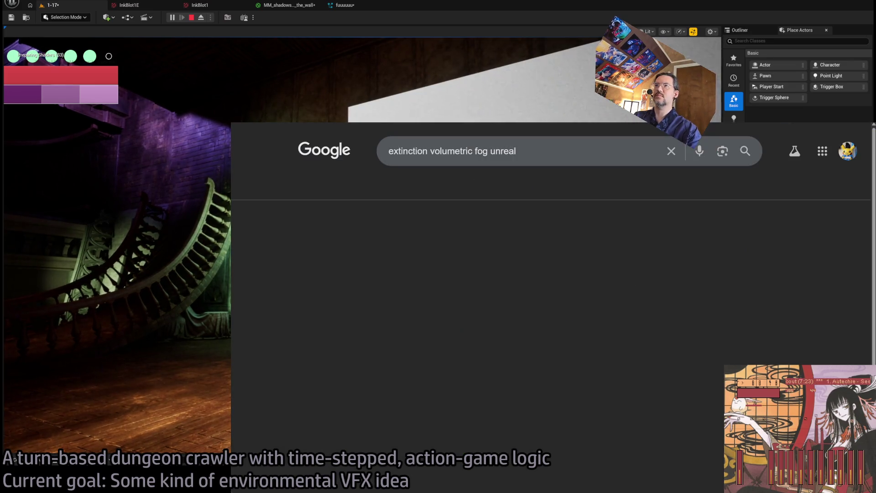
click(379, 301)
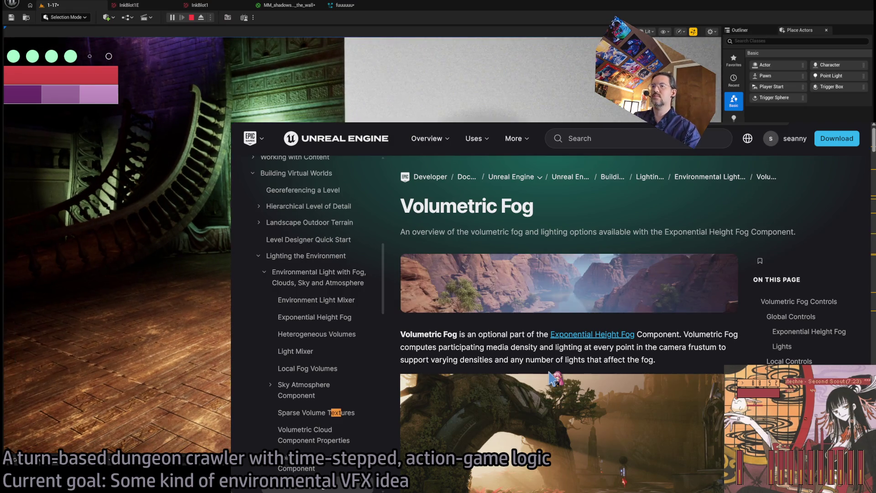
text(inction)
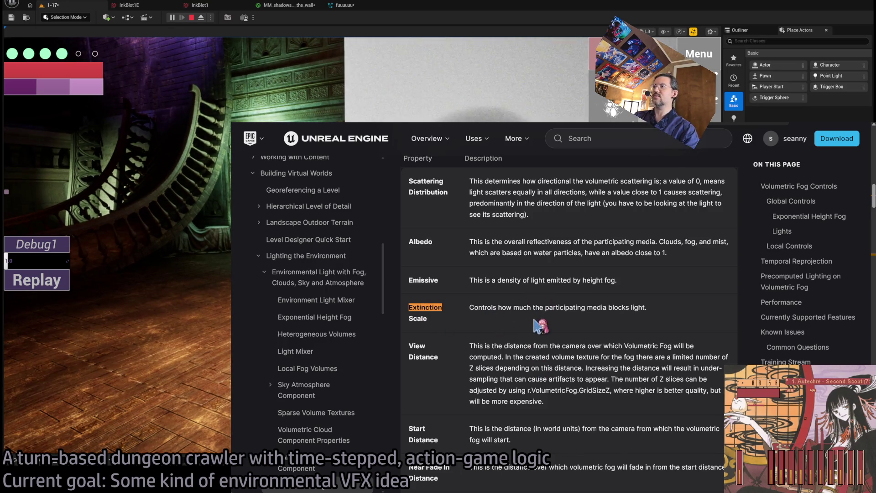
scroll(541, 326, up, 5)
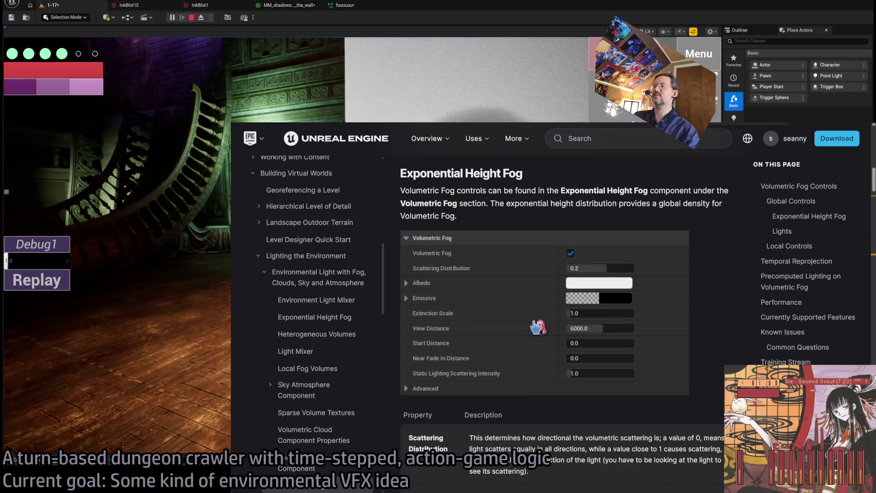
scroll(540, 329, down, 5)
scroll(578, 307, down, 10)
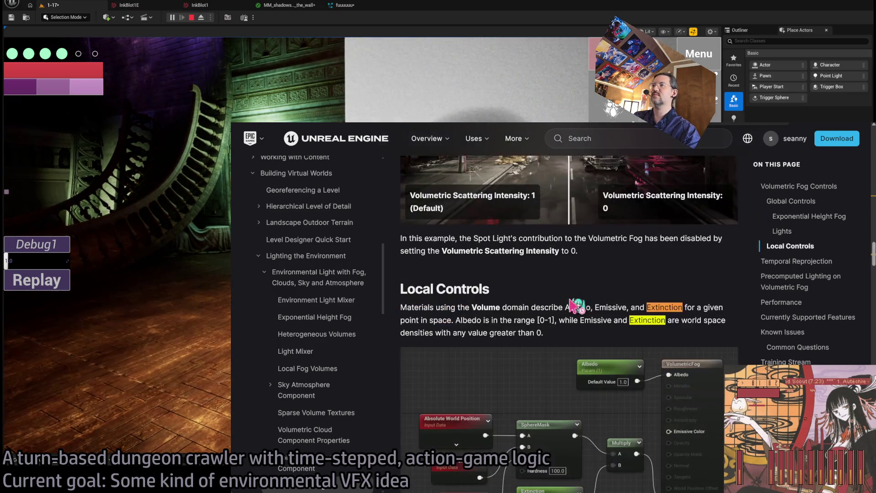
scroll(678, 274, down, 3)
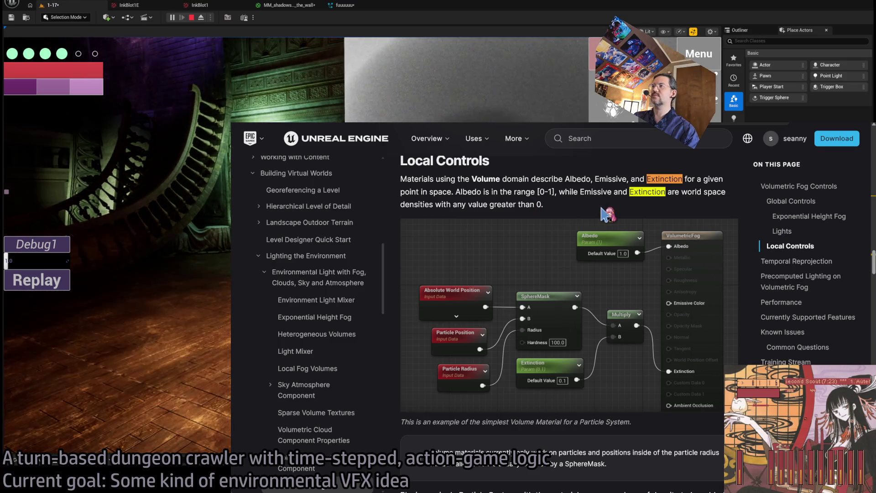
scroll(604, 213, down, 4)
scroll(596, 261, down, 12)
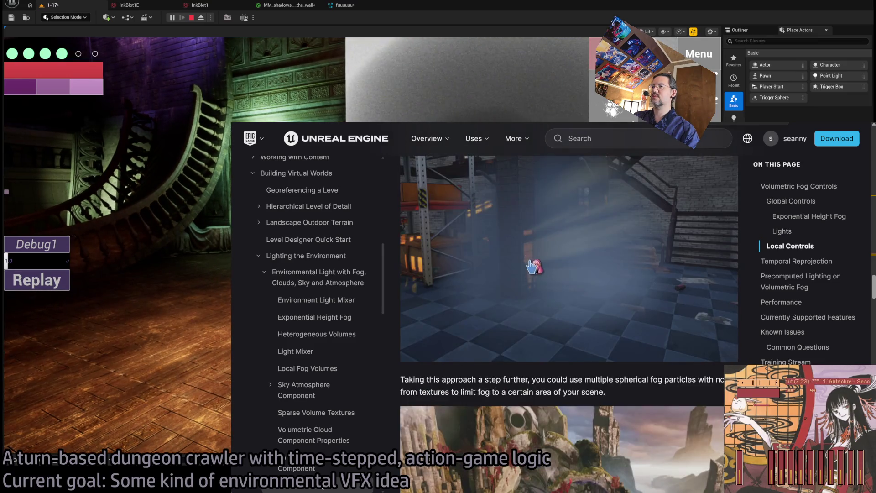
scroll(538, 260, down, 15)
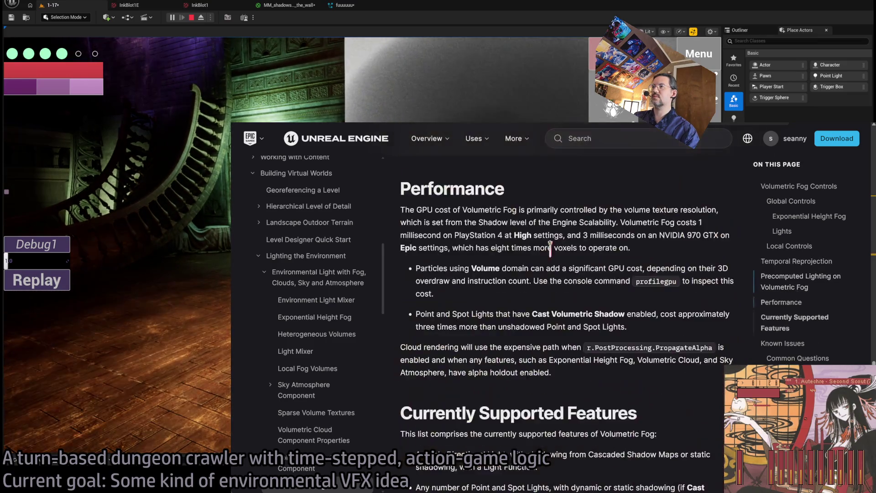
scroll(722, 314, up, 8)
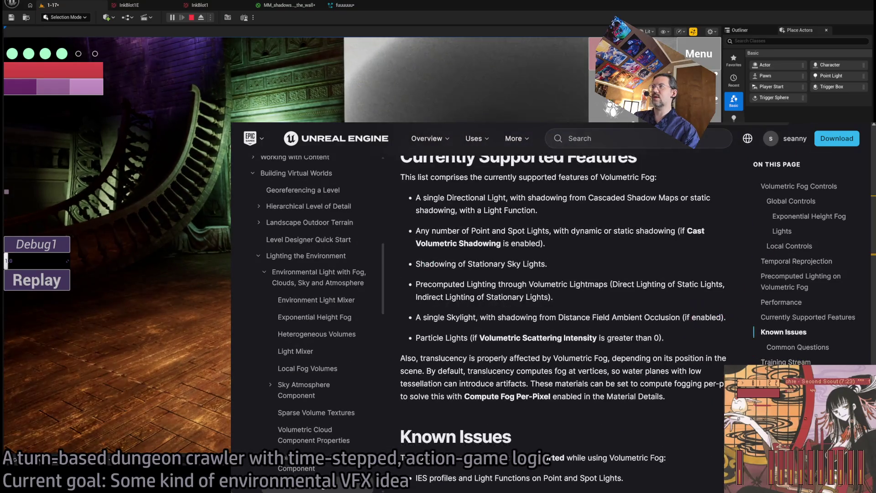
key(alt+Tab)
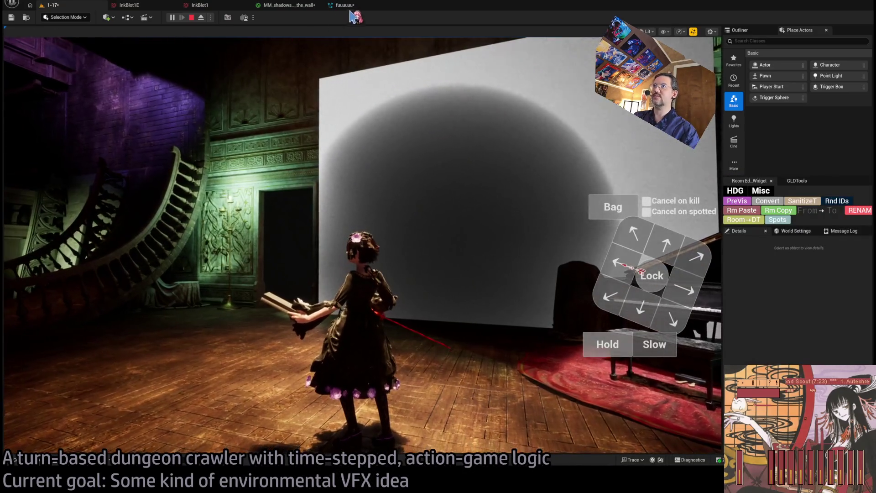
Step: Leave Extinction unconnected and view the solid black circle on the wall in game
click(295, 6)
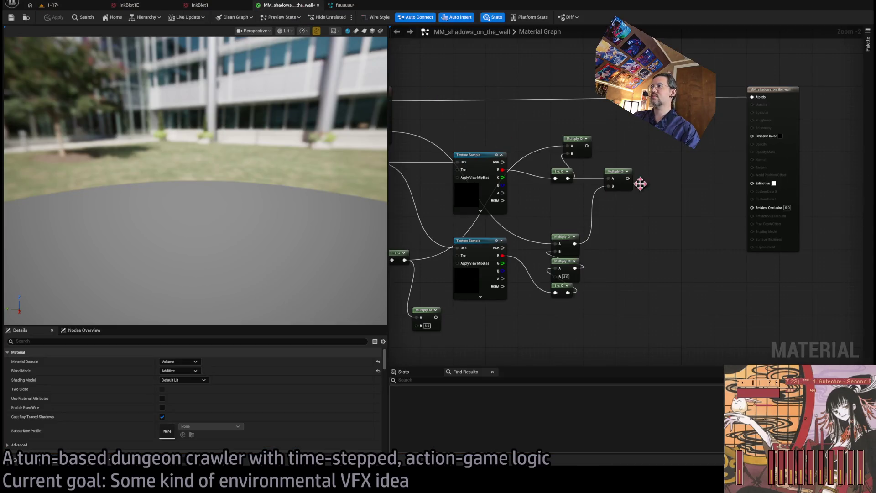
drag(771, 184, 705, 187)
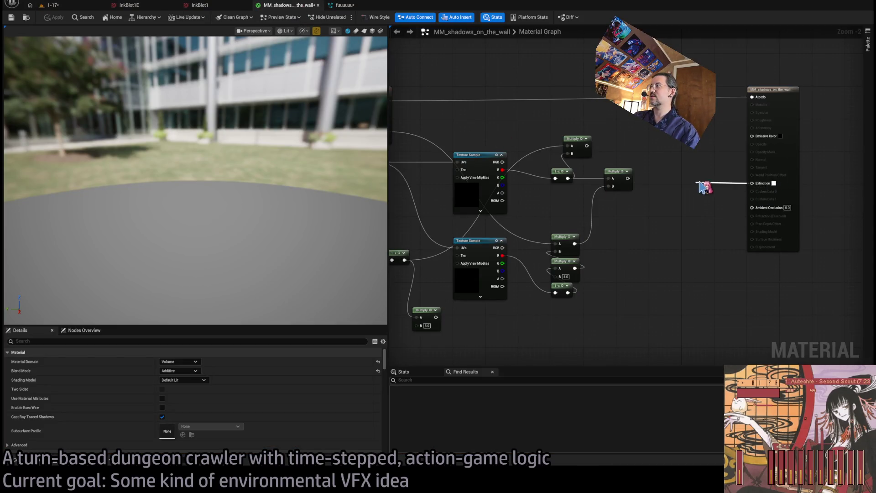
drag(761, 174, 772, 187)
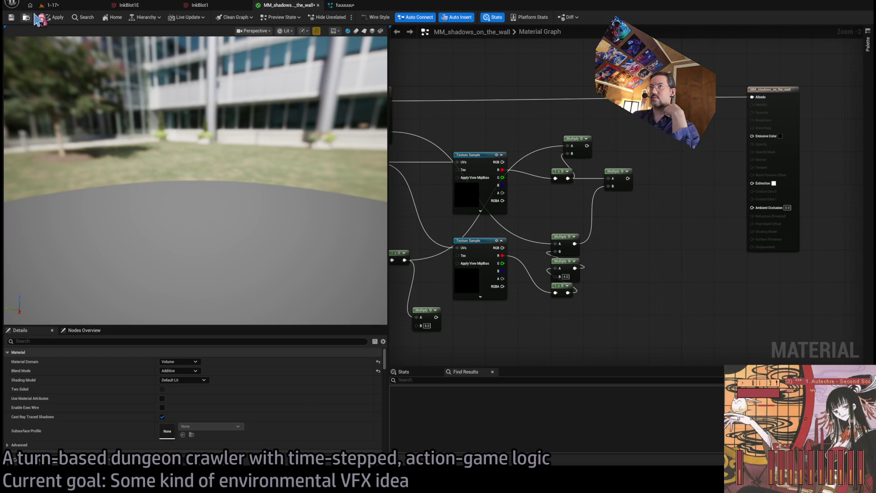
click(52, 5)
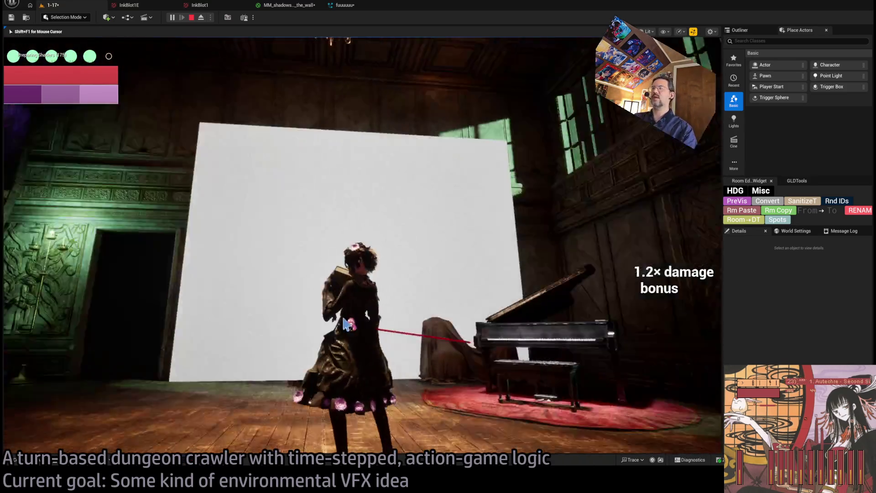
click(386, 326)
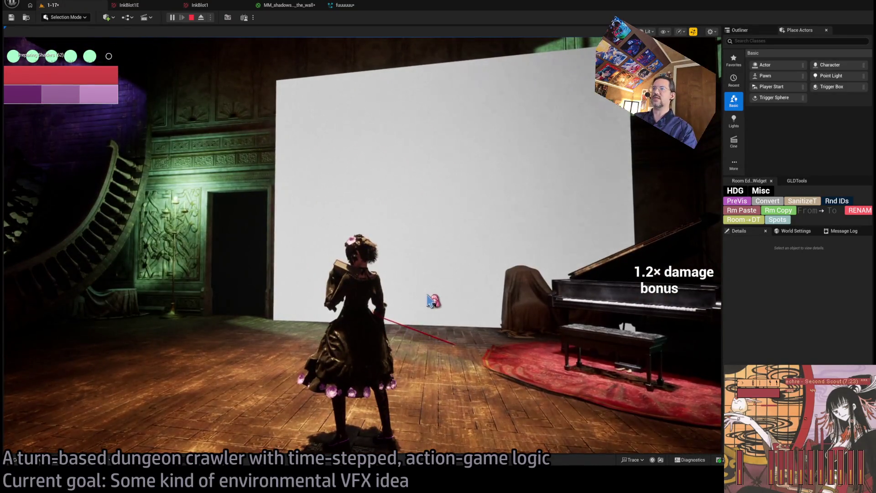
click(448, 305)
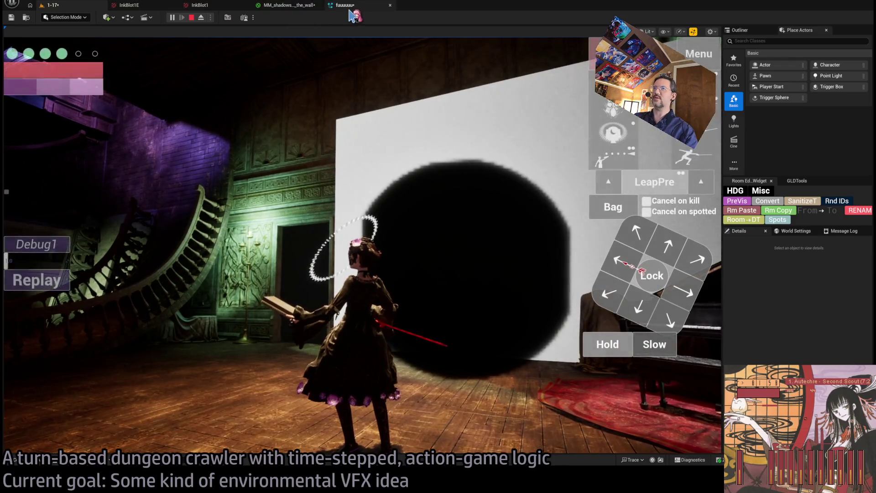
click(296, 8)
drag(652, 187, 684, 215)
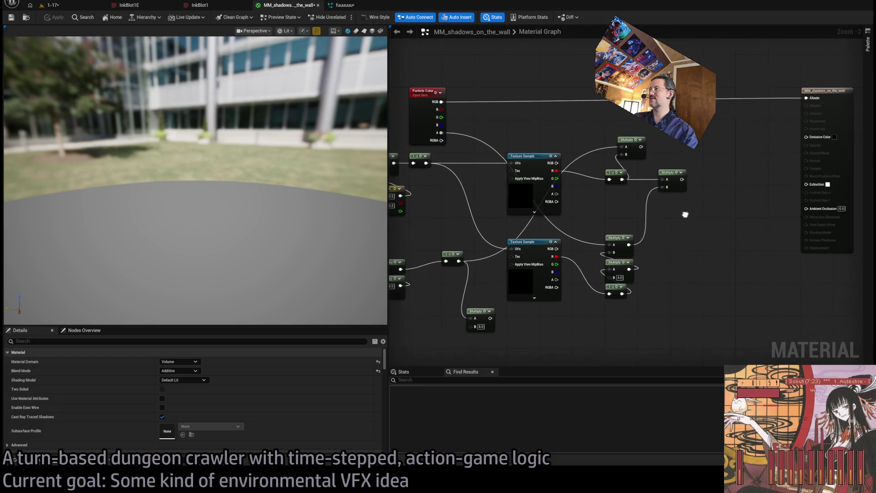
mouse_move(462, 273)
mouse_down()
mouse_move(521, 307)
mouse_move(793, 209)
mouse_move(820, 186)
mouse_up()
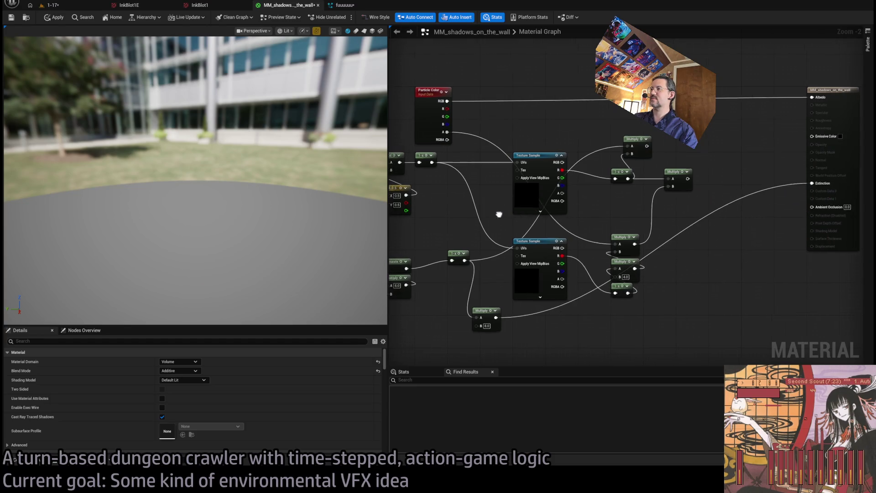
scroll(501, 212, down, 2)
scroll(474, 216, up, 2)
mouse_move(485, 221)
mouse_down()
mouse_move(680, 195)
mouse_move(782, 201)
mouse_move(426, 204)
mouse_move(562, 207)
mouse_move(685, 228)
mouse_move(630, 226)
mouse_up()
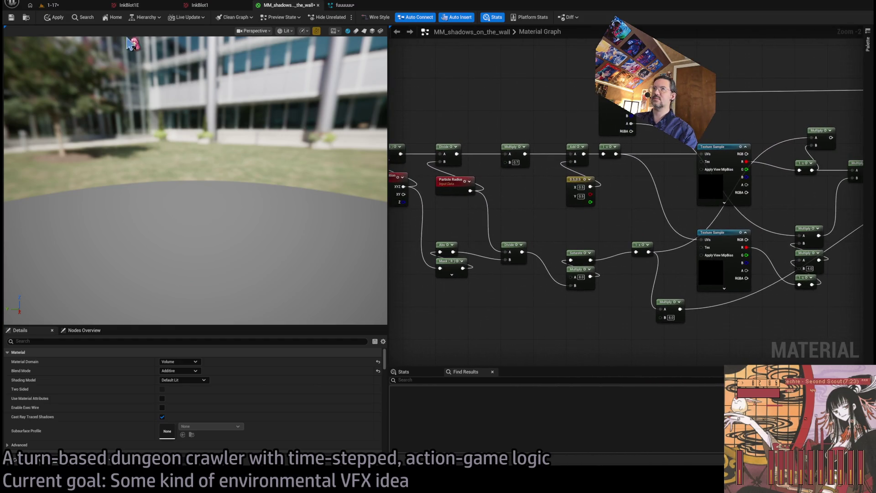
click(52, 5)
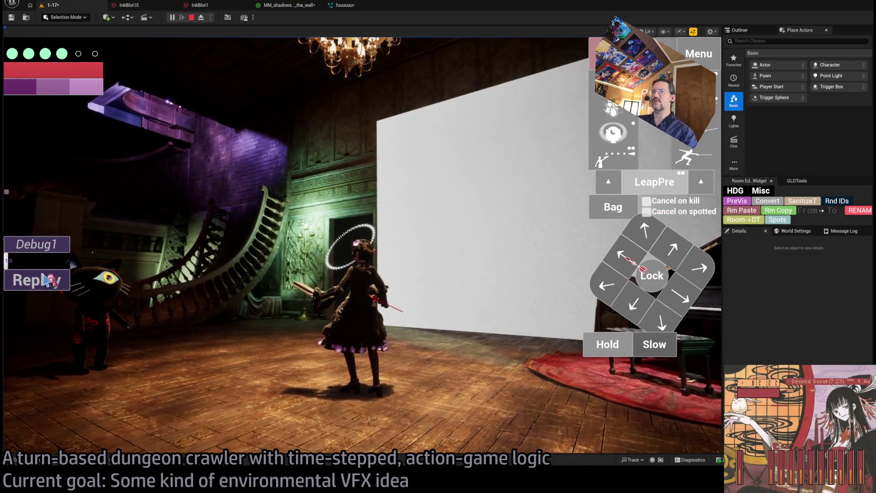
click(46, 279)
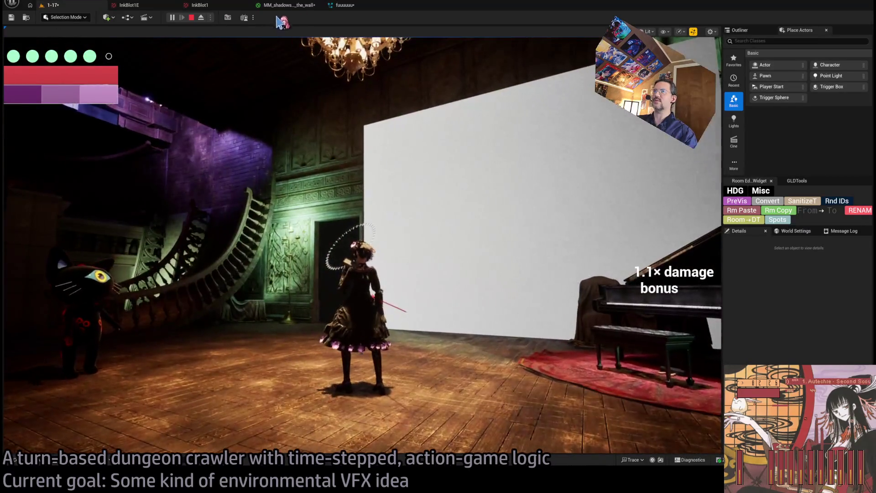
click(291, 6)
drag(570, 281, 513, 247)
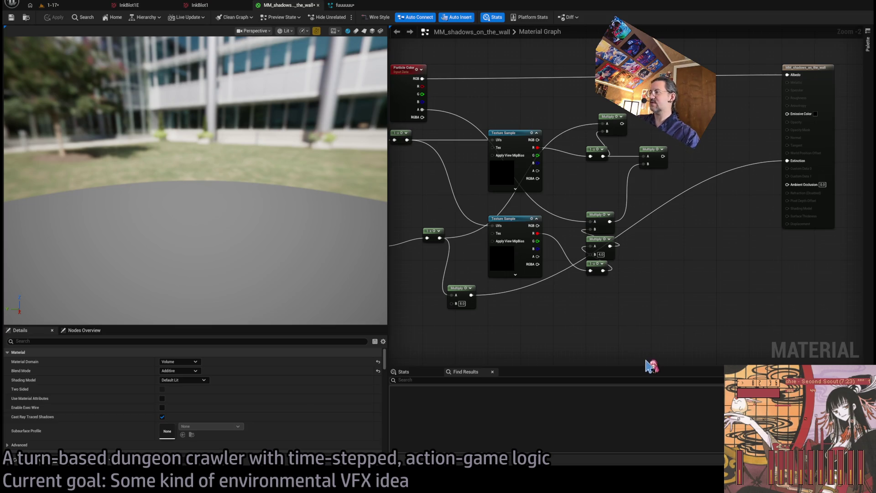
key(ctrl+v)
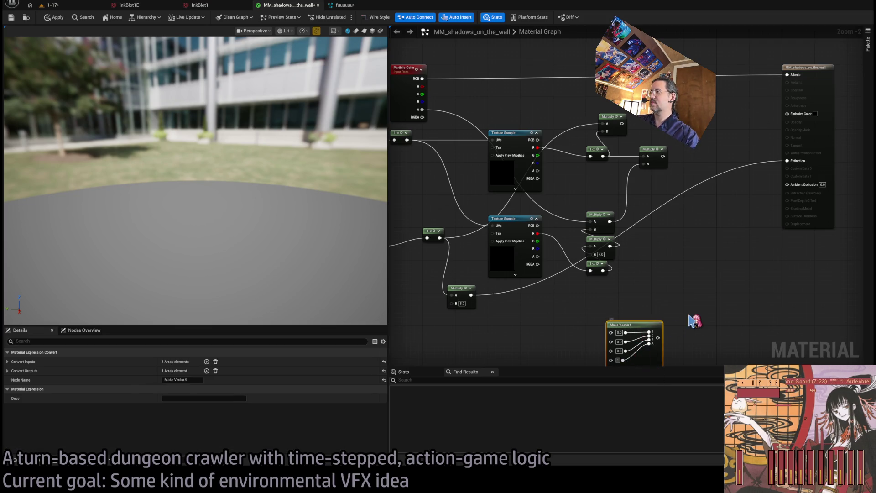
Step: Wire the Multiply result into Make Vector4's R, G and B, and its output into Extinction
scroll(457, 247, up, 1)
drag(443, 238, 538, 270)
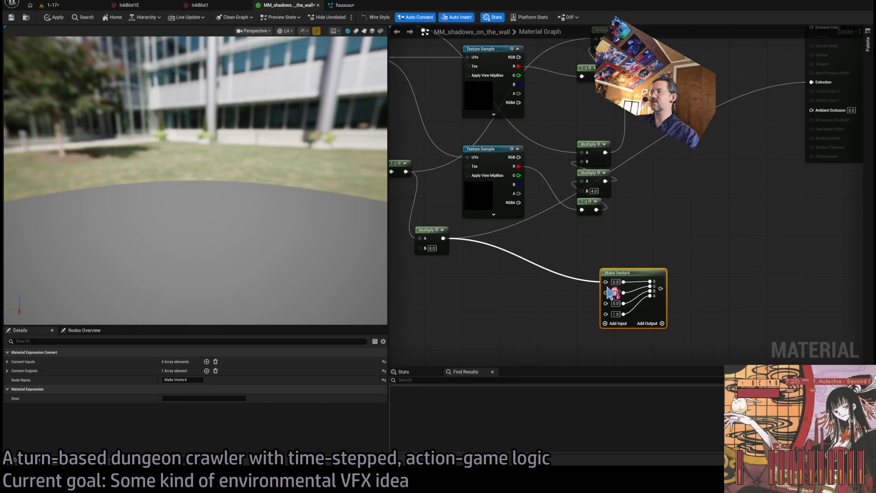
drag(612, 292, 606, 291)
drag(443, 238, 606, 299)
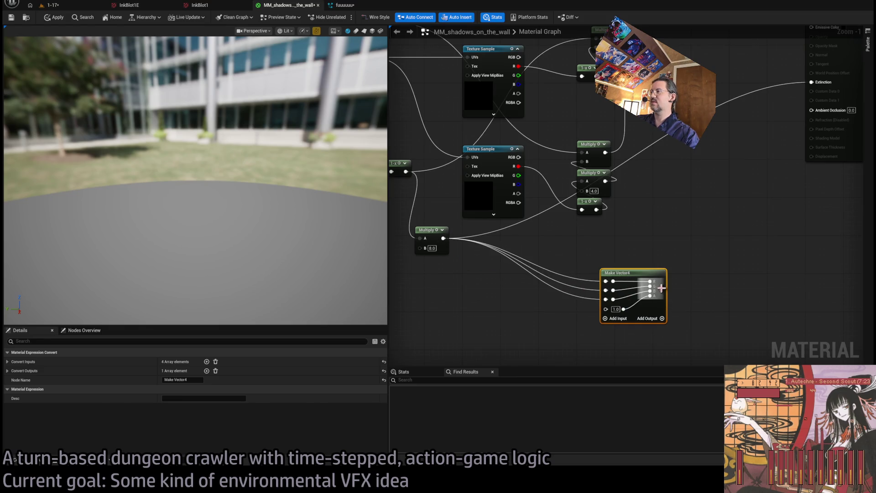
drag(661, 288, 811, 83)
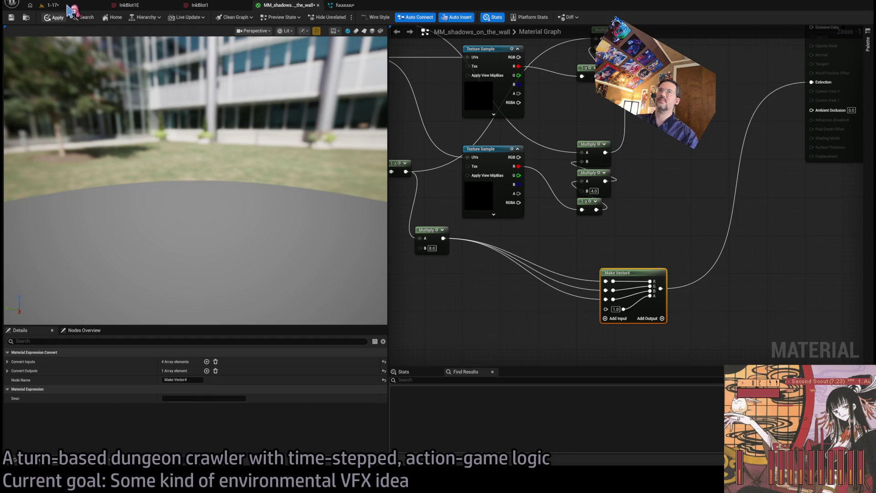
click(52, 5)
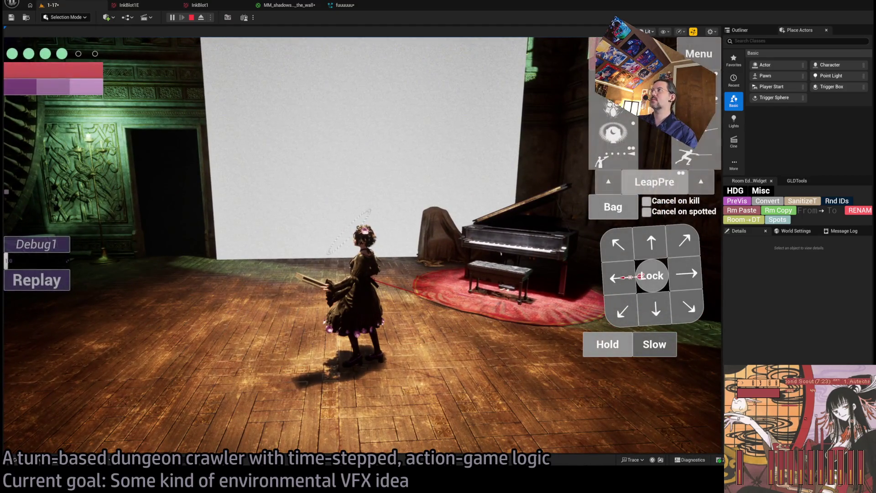
Step: Add a Constant of 4 and wire it into Make Vector4's colour channels
key(v)
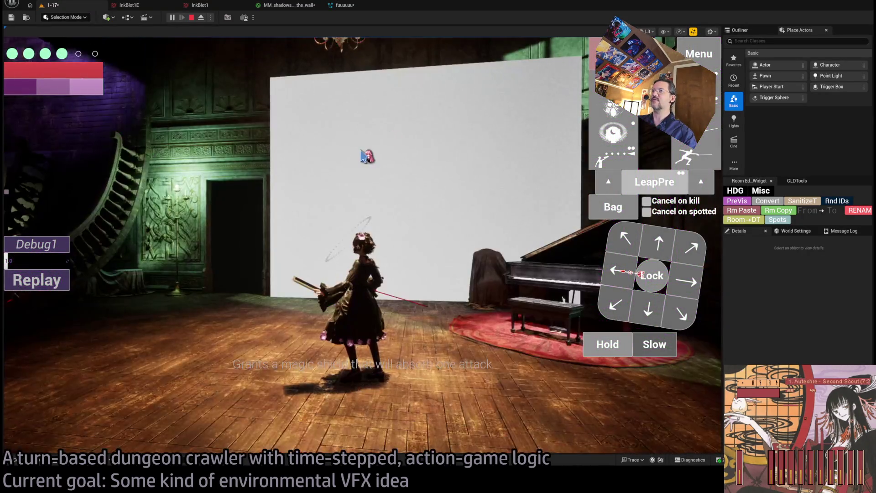
click(291, 6)
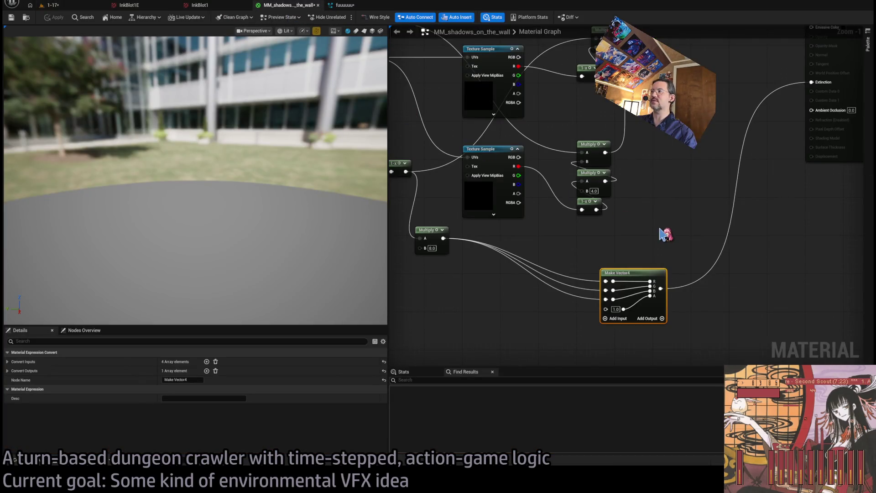
scroll(651, 260, down, 2)
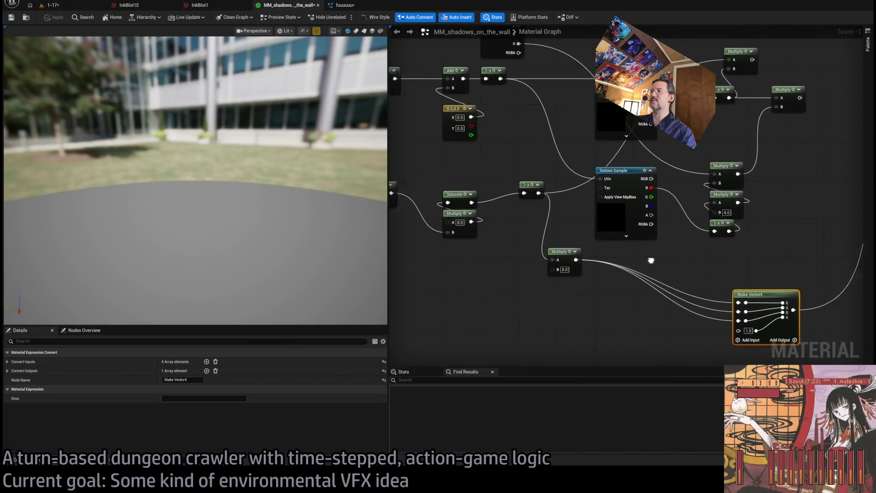
scroll(592, 269, up, 2)
scroll(589, 270, down, 1)
scroll(525, 309, up, 1)
click(528, 317)
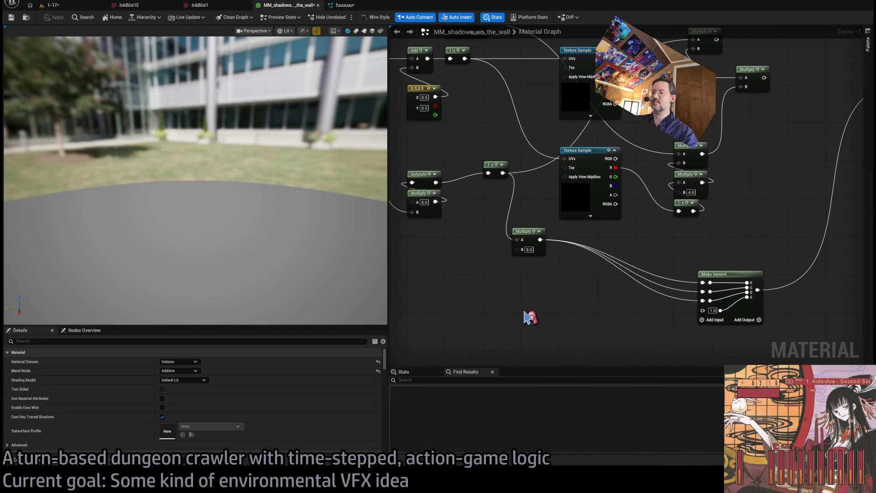
click(525, 313)
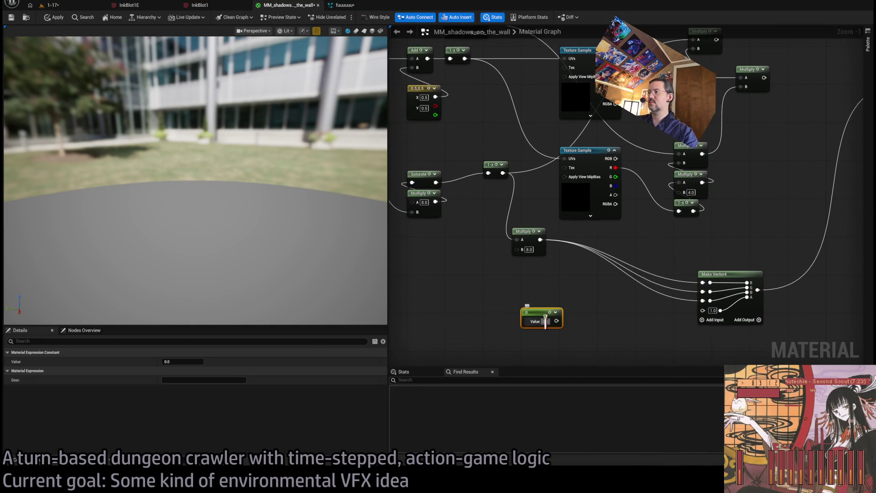
text(4)
key(Return)
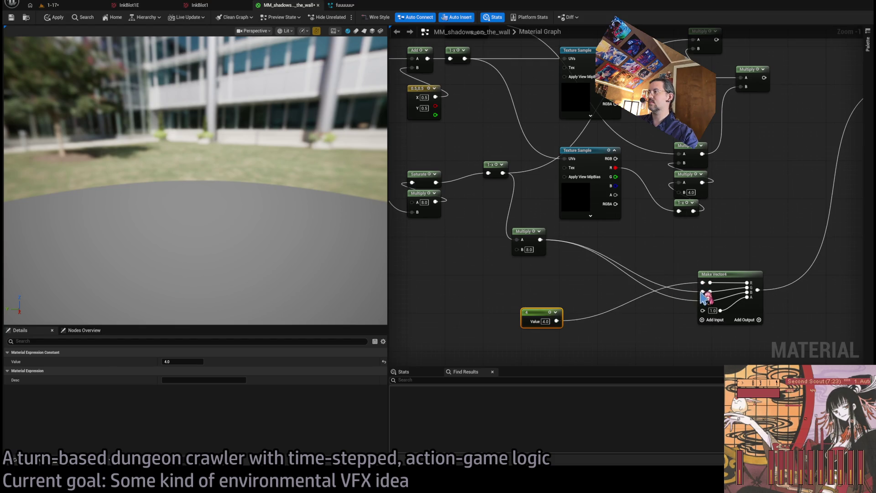
drag(703, 291, 557, 321)
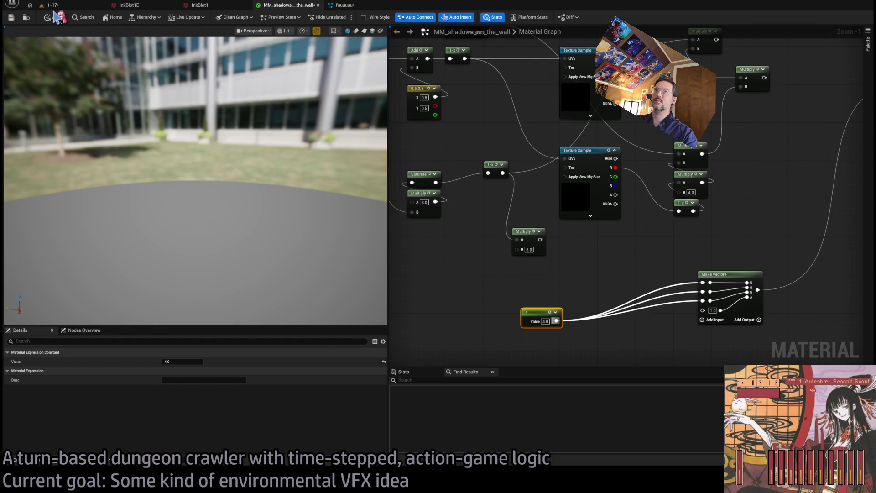
Step: Play-test the level to see the dark round shadow on the wall
click(73, 5)
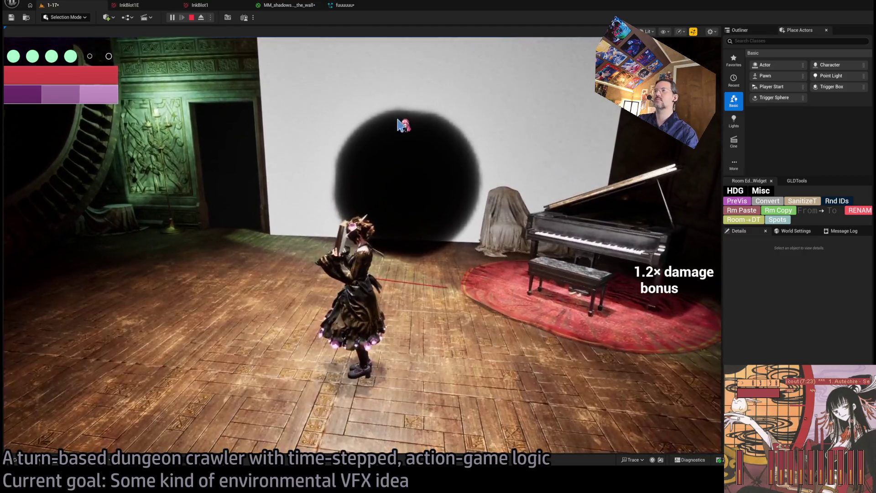
click(512, 213)
key(shift+F1)
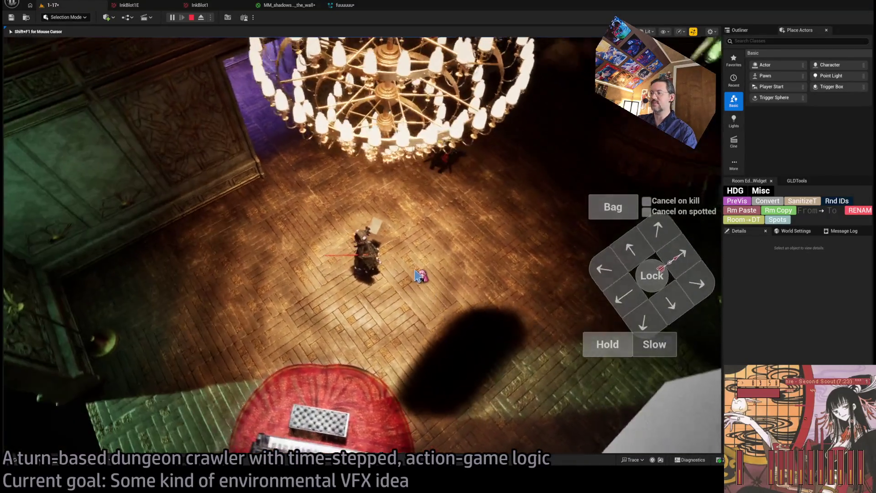
click(289, 5)
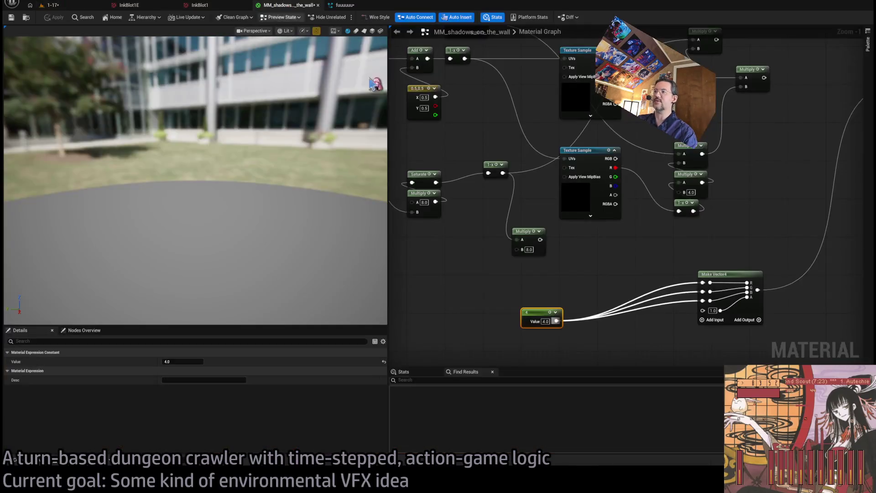
scroll(571, 284, down, 2)
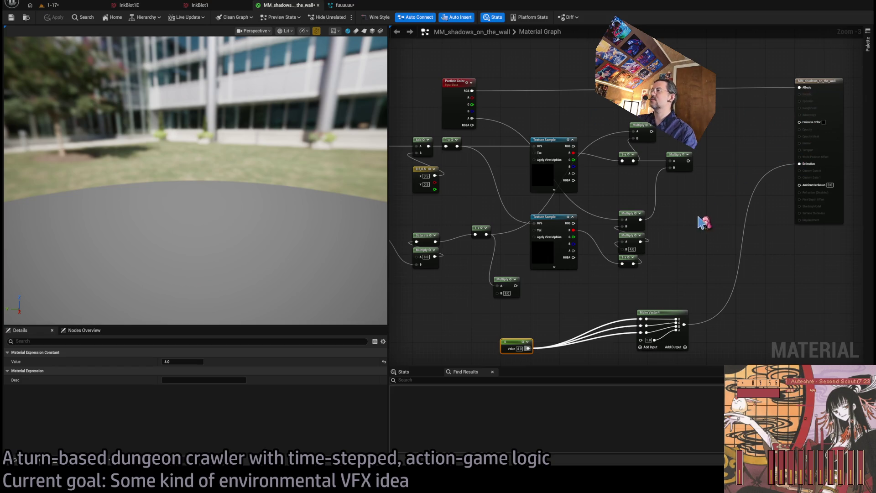
drag(699, 220, 768, 242)
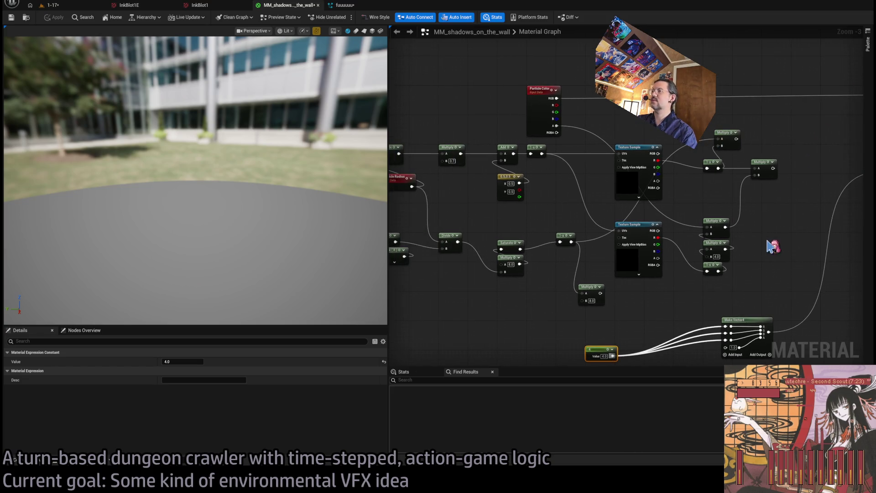
click(88, 6)
click(485, 369)
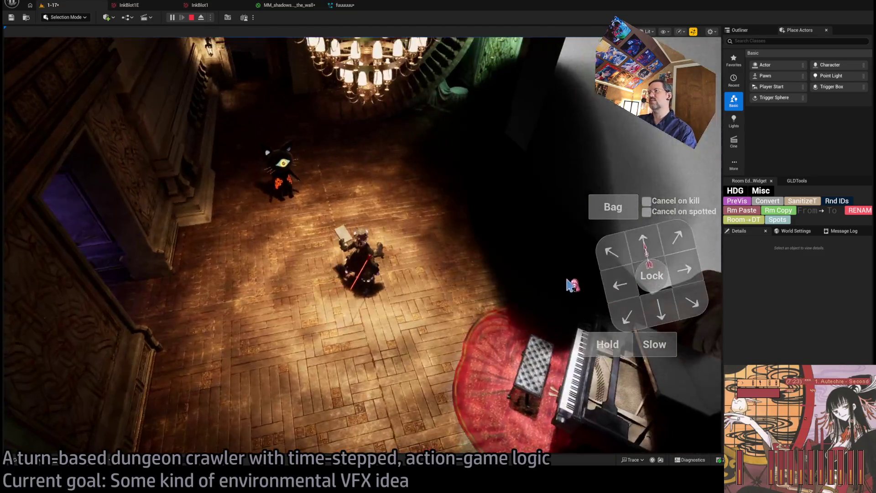
click(570, 285)
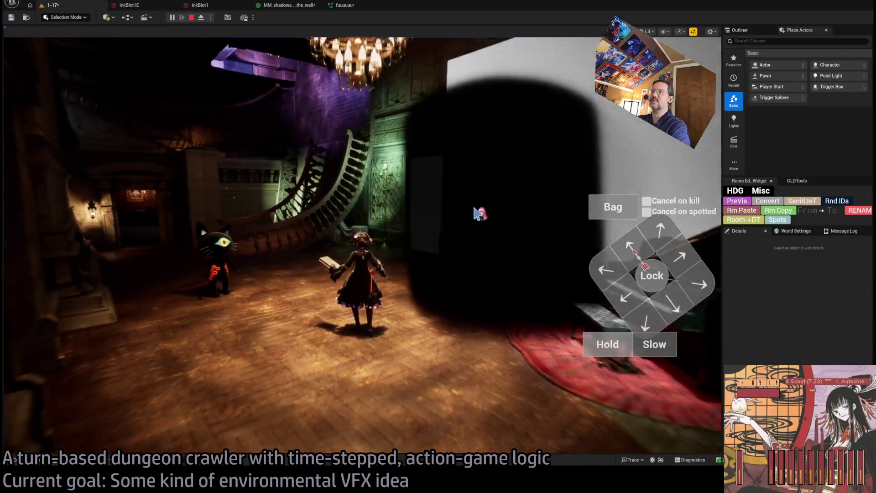
click(480, 213)
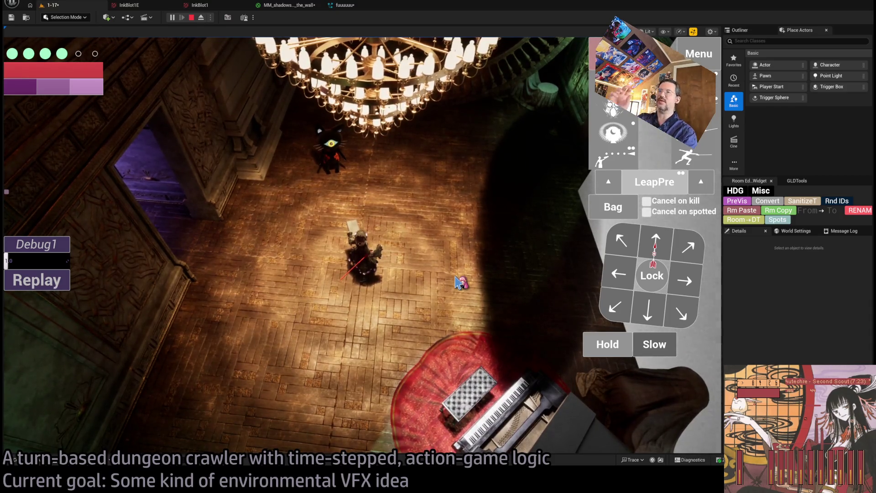
click(370, 280)
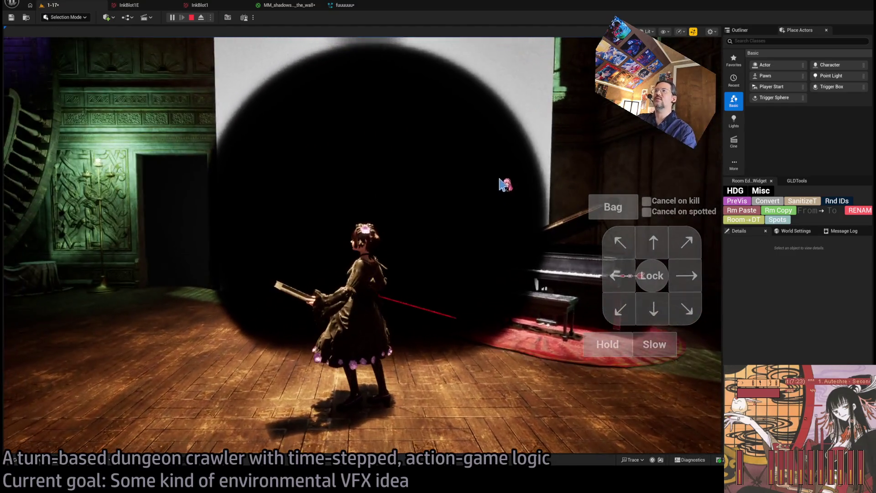
key(shift+F1)
click(292, 5)
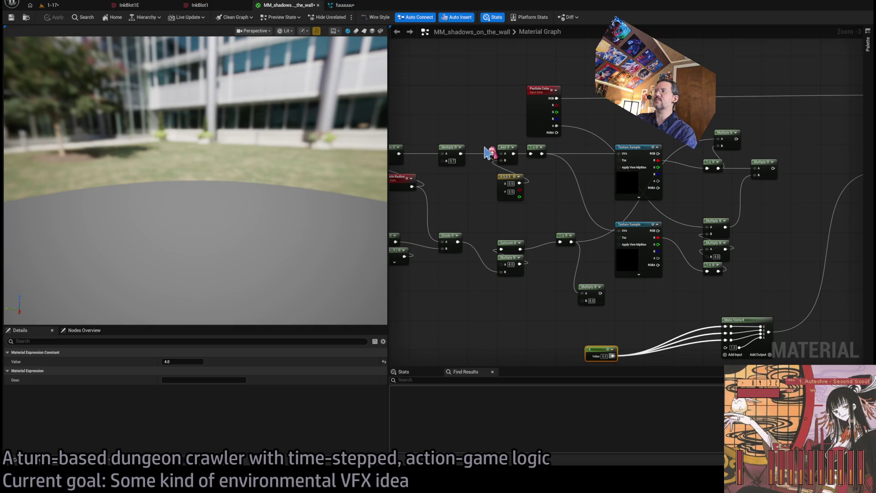
Step: Rewire Make Vector4's inputs from the constant 4.0 to the Multiply output and replay the level
mouse_move(681, 296)
mouse_down()
mouse_move(640, 278)
mouse_move(764, 287)
mouse_up()
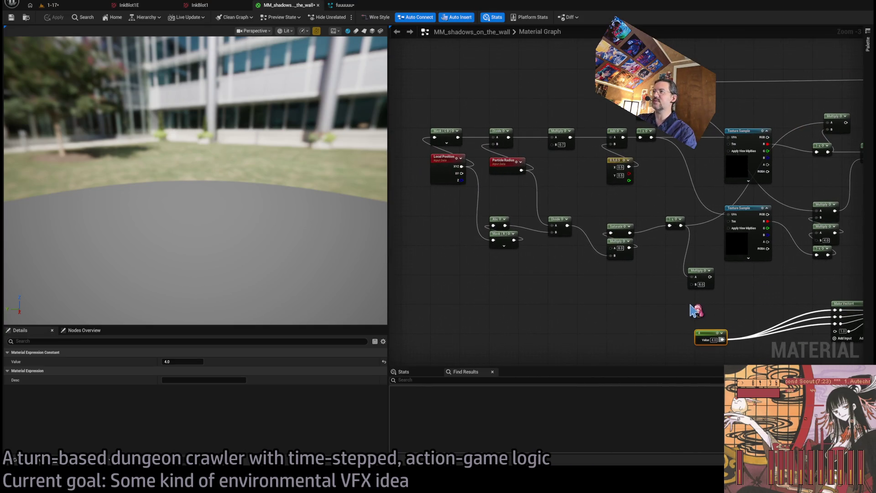
mouse_move(710, 301)
mouse_down()
mouse_move(618, 297)
mouse_move(632, 298)
mouse_up()
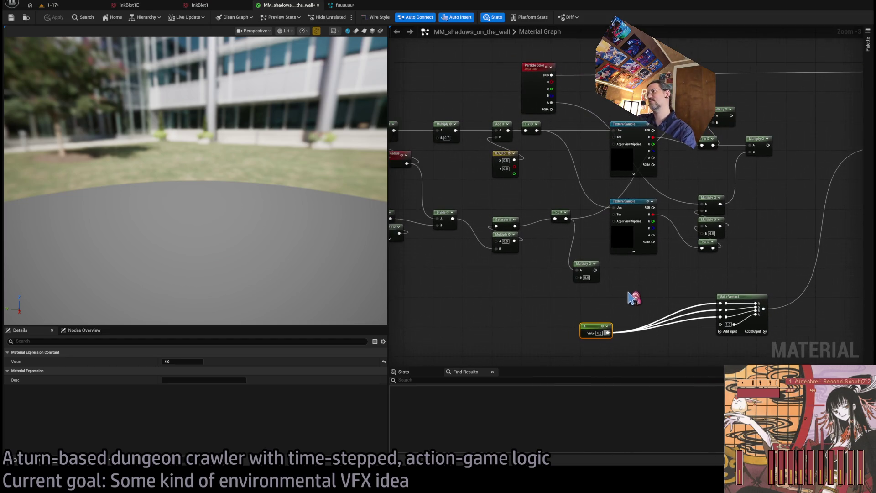
scroll(587, 266, up, 2)
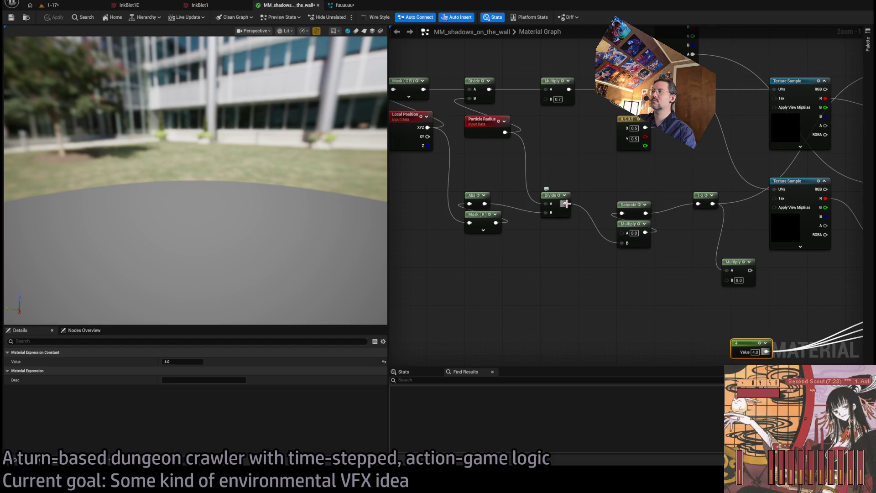
mouse_move(646, 236)
mouse_down()
mouse_move(773, 274)
mouse_move(835, 314)
mouse_up()
drag(688, 347, 567, 228)
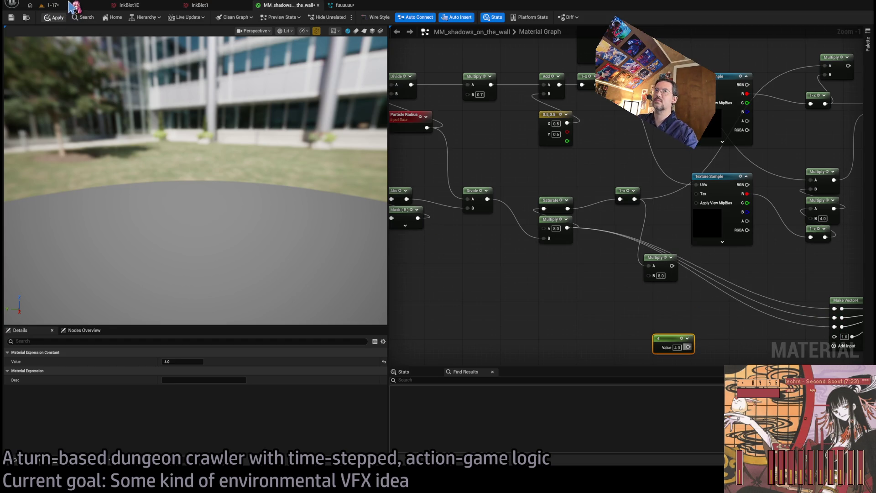
click(71, 7)
click(40, 287)
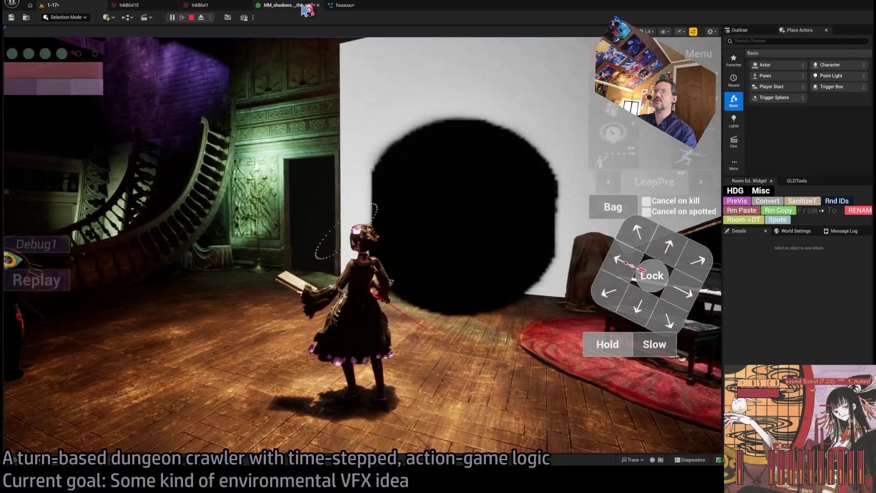
Step: Stop the game and select the upper Texture Sample to use the Debug1 texture
key(Escape)
click(648, 180)
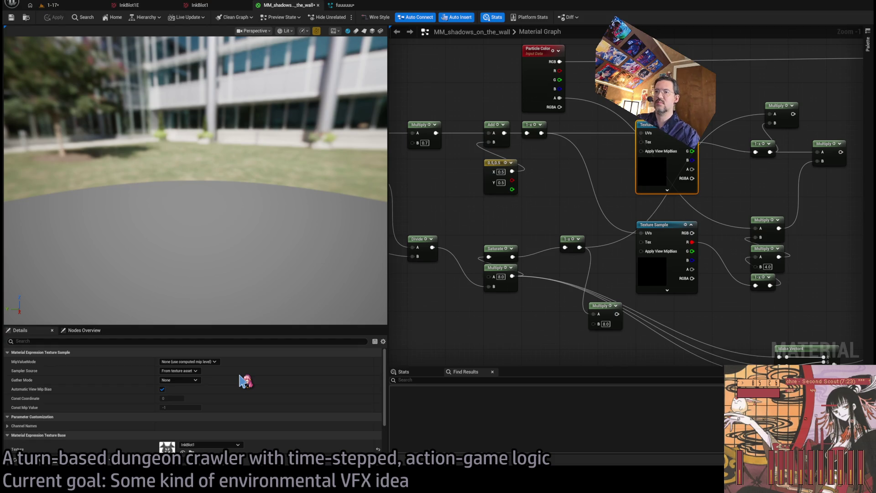
drag(732, 210, 611, 242)
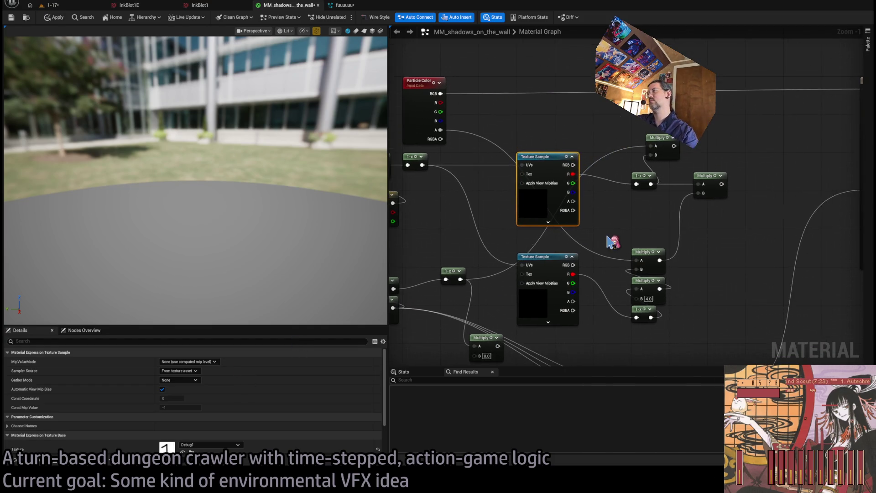
scroll(616, 229, down, 1)
Step: Feed the texture's red channel through the Multiply (A 4.0) into Extinction and apply
drag(635, 201, 649, 193)
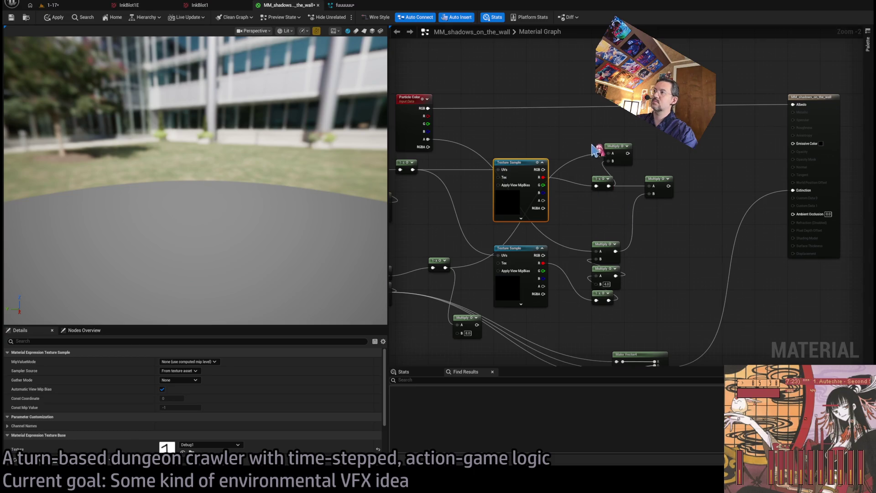
drag(543, 178, 589, 206)
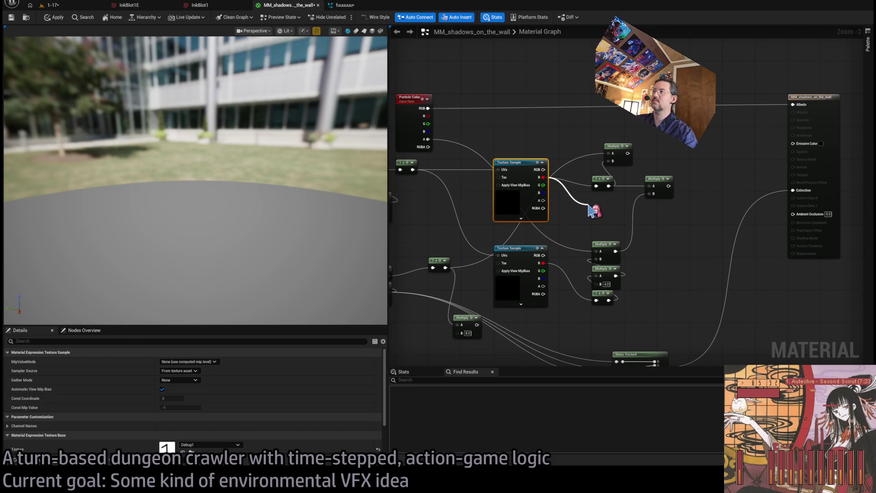
drag(581, 157, 609, 154)
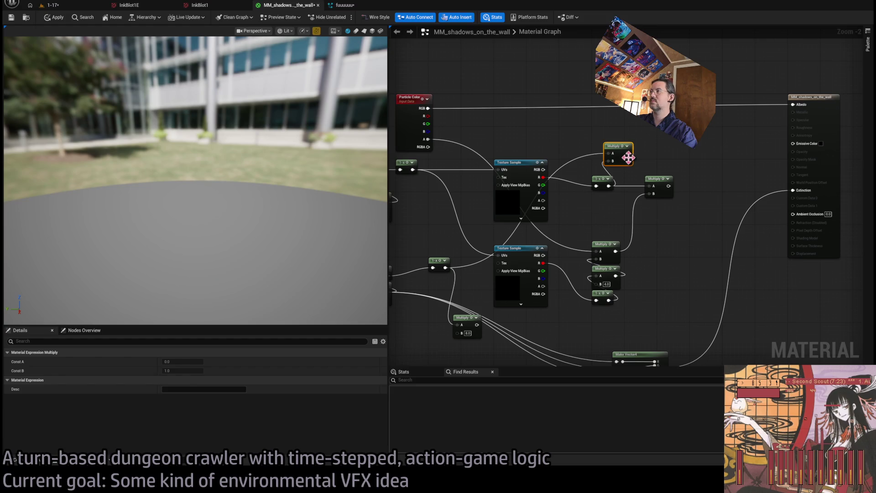
alt+click(610, 154)
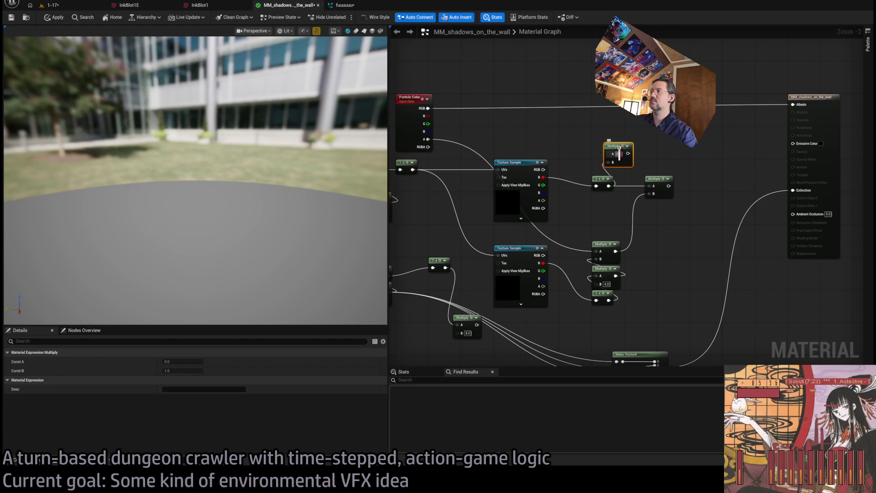
text(4)
drag(629, 155, 794, 190)
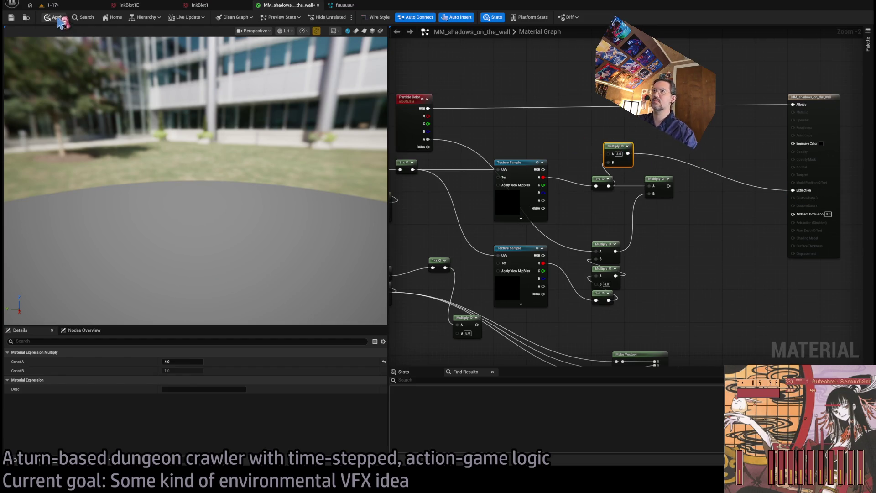
click(75, 5)
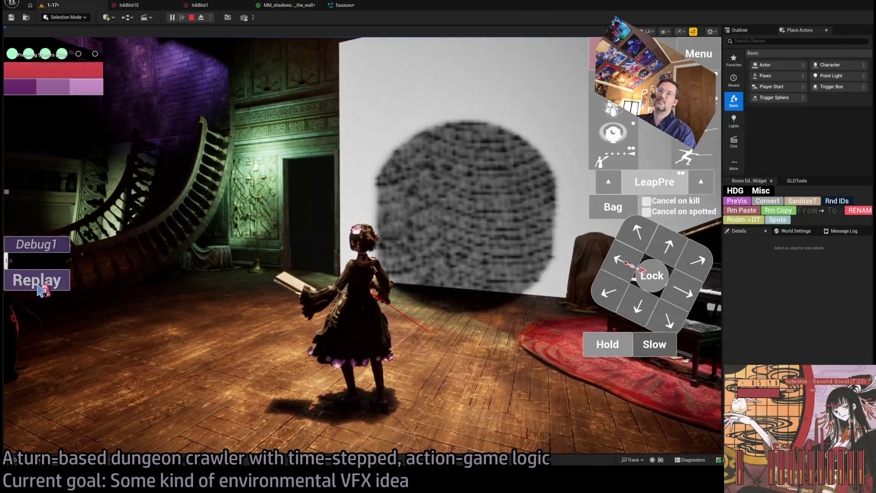
Step: Replay the 1-17 level to preview the 1-shaped wall shadow, then go back to MM_shadows_on_the_wall
click(41, 282)
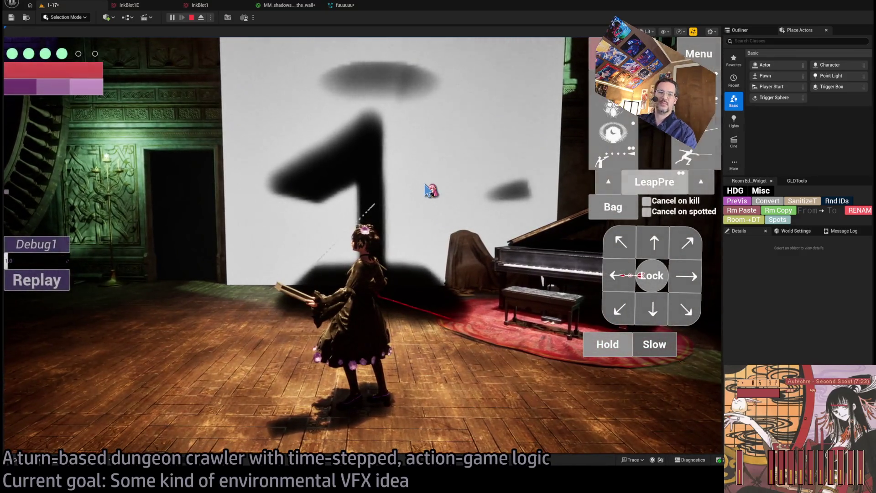
click(300, 9)
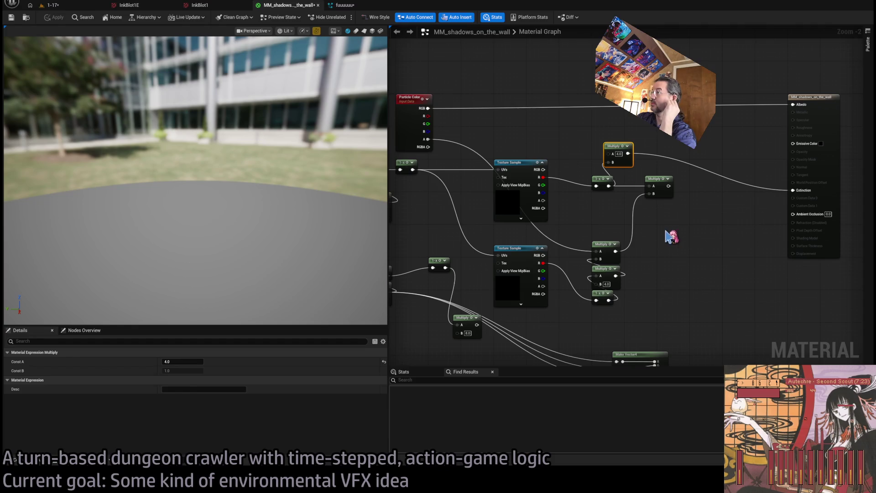
Step: Wire the 1-x result into the upper-right Multiply's A input
mouse_move(671, 234)
mouse_down()
mouse_move(613, 231)
mouse_move(610, 220)
mouse_move(550, 191)
mouse_move(512, 213)
mouse_up()
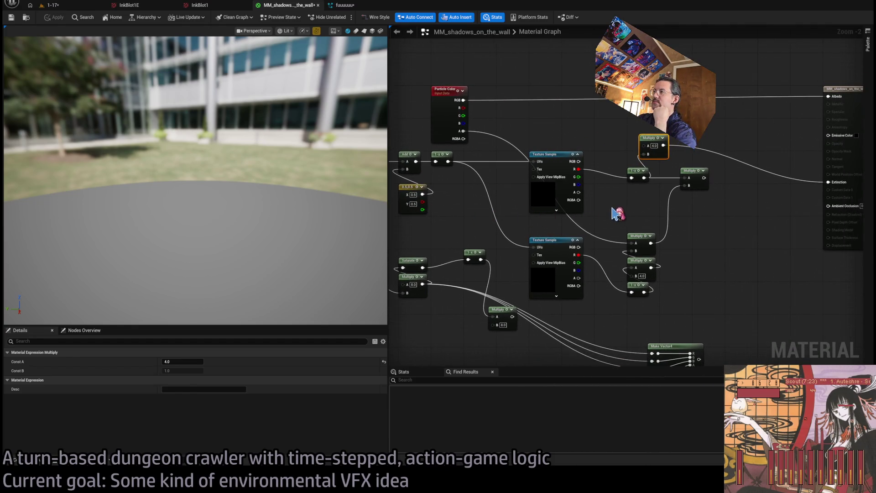
mouse_move(617, 214)
mouse_down()
mouse_move(724, 195)
mouse_move(647, 221)
mouse_move(595, 209)
mouse_move(608, 215)
mouse_up()
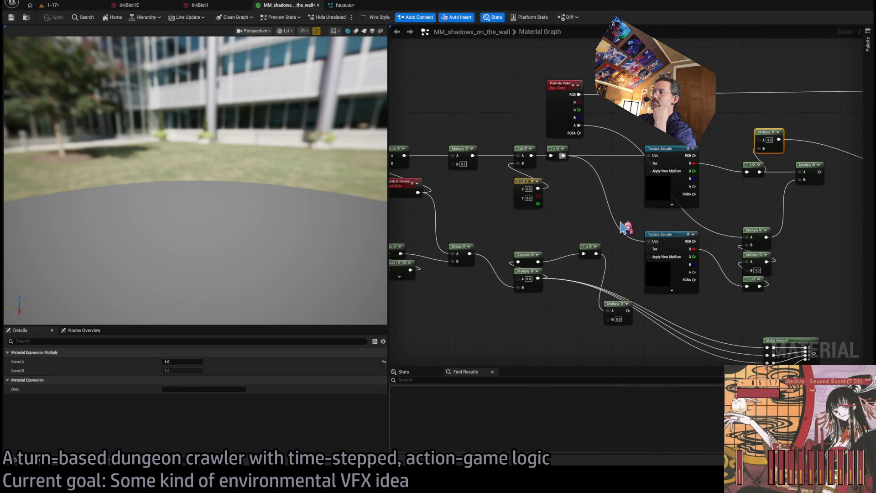
mouse_move(627, 311)
mouse_down()
mouse_move(766, 145)
mouse_move(705, 320)
mouse_move(726, 330)
mouse_move(648, 298)
mouse_up()
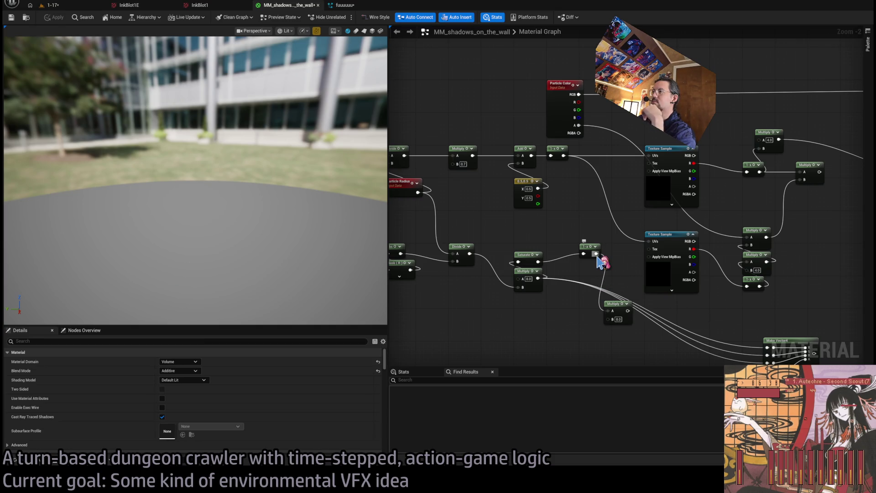
mouse_move(597, 254)
mouse_down()
mouse_move(760, 139)
mouse_move(643, 151)
mouse_up()
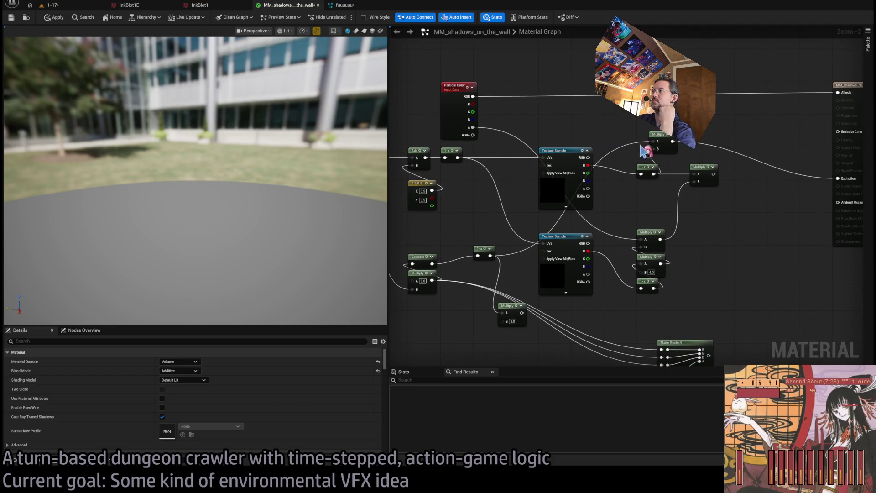
Step: Insert a Multiply with B set to 4 before Extinction and apply the material
click(723, 138)
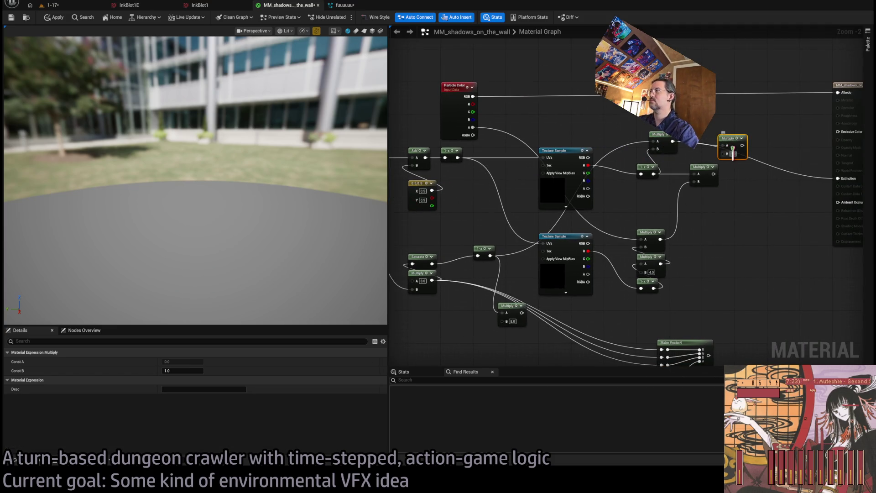
text(1)
drag(754, 168, 730, 168)
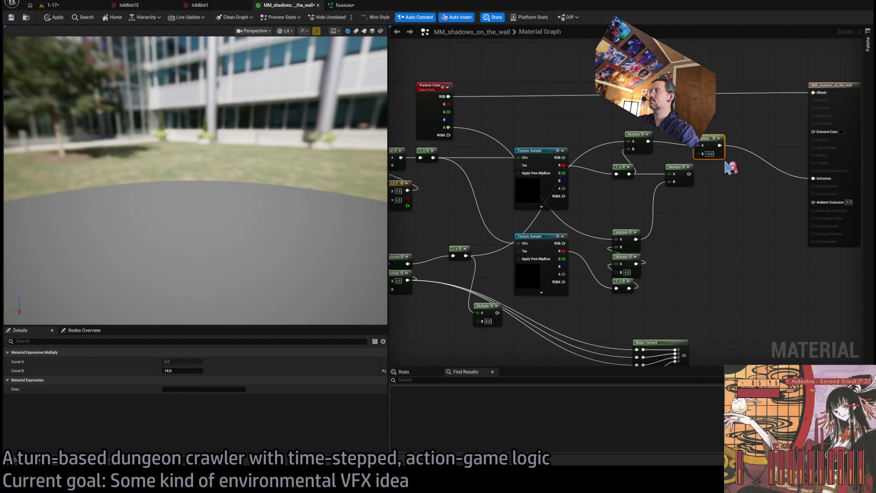
text(4)
key(Return)
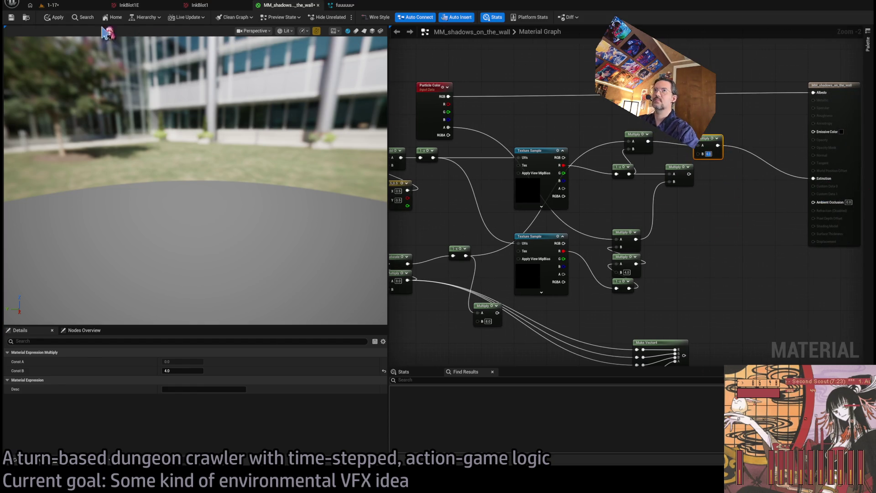
click(54, 17)
click(53, 5)
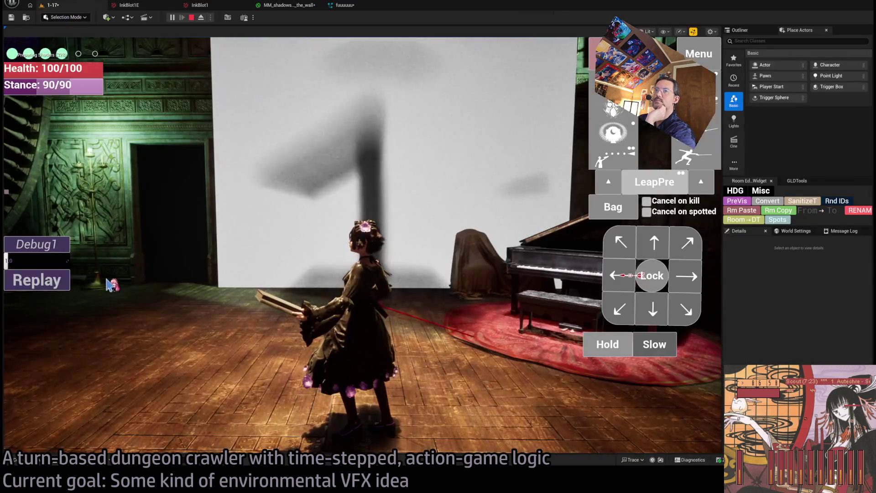
Step: Replay the 1-17 level to check the softer grey 1-shaped shadow, then return to the material graph
click(54, 287)
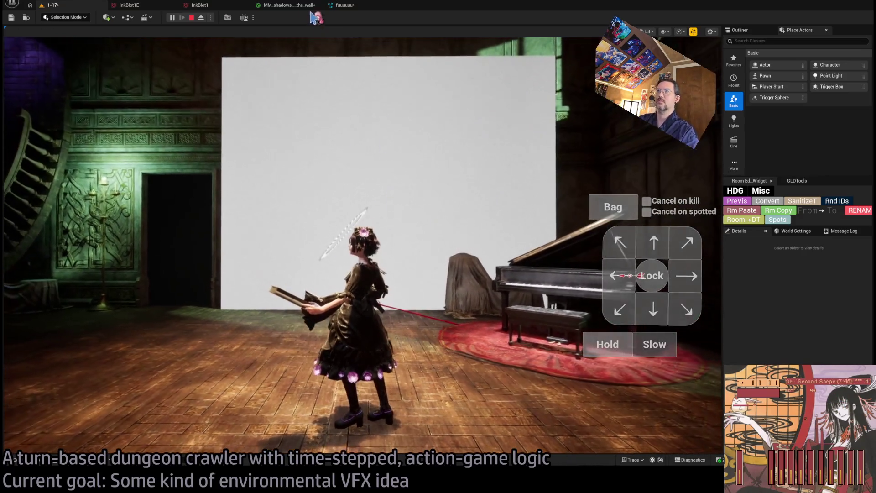
click(289, 5)
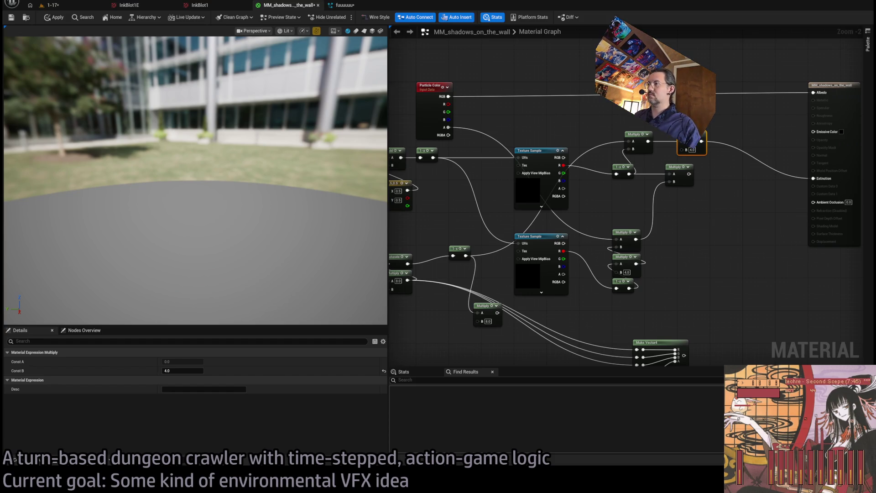
Step: Delete the Multiply node with A 8.0 and check the wall in the running game
drag(404, 250, 548, 241)
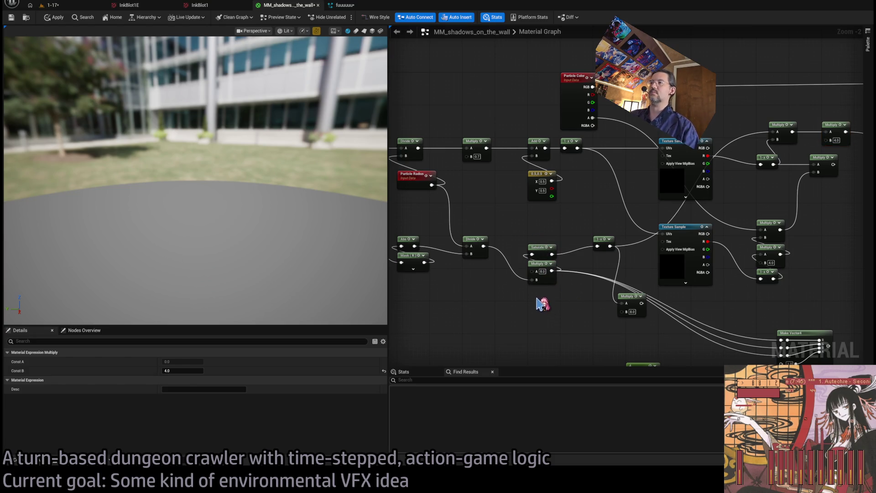
click(533, 279)
key(Delete)
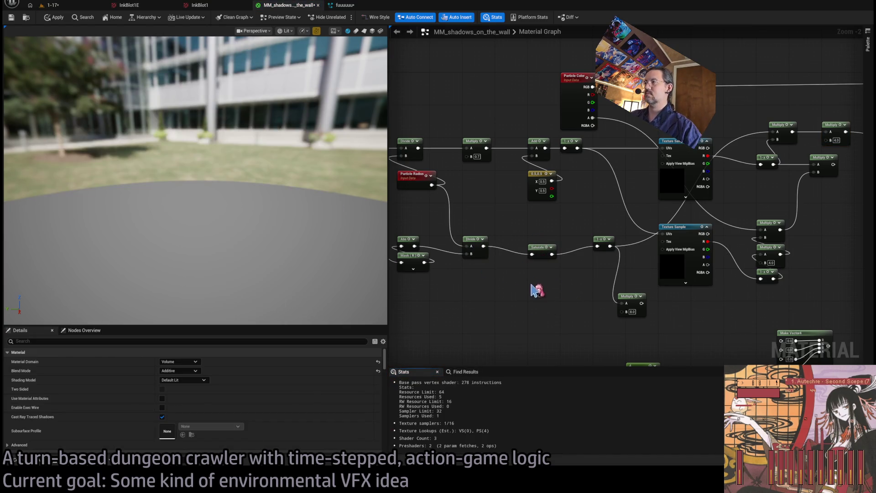
drag(535, 289, 570, 297)
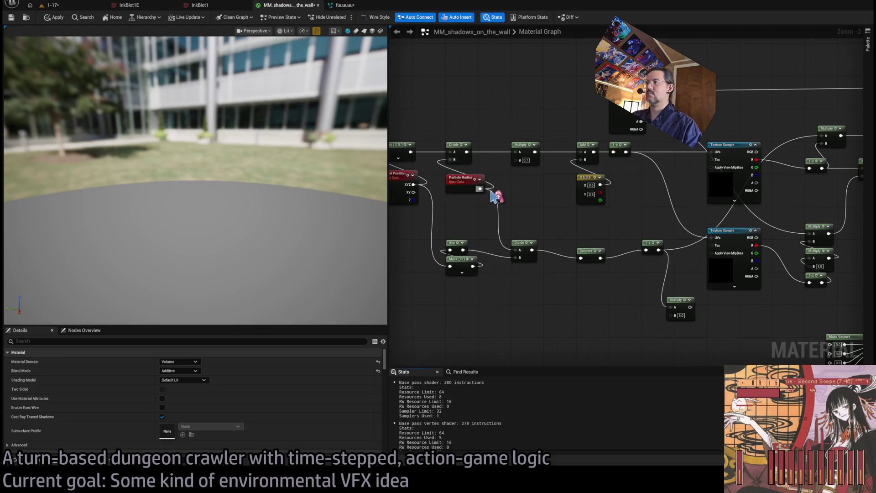
drag(817, 135, 687, 160)
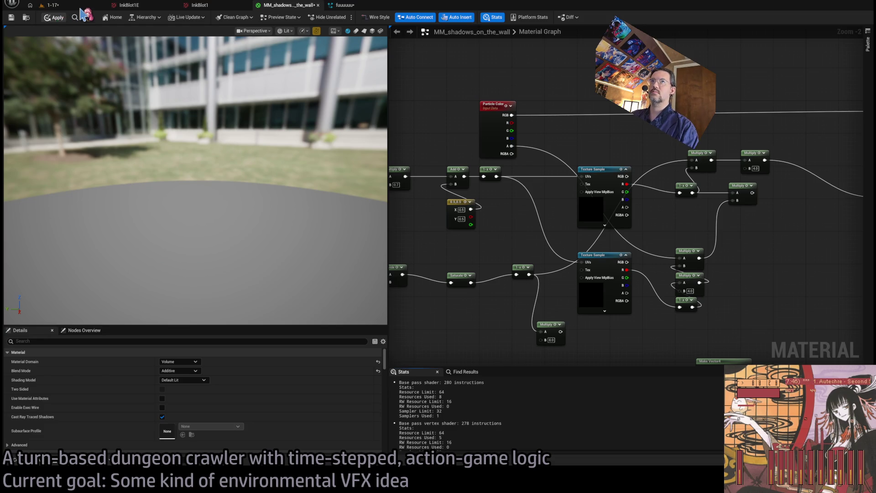
click(50, 5)
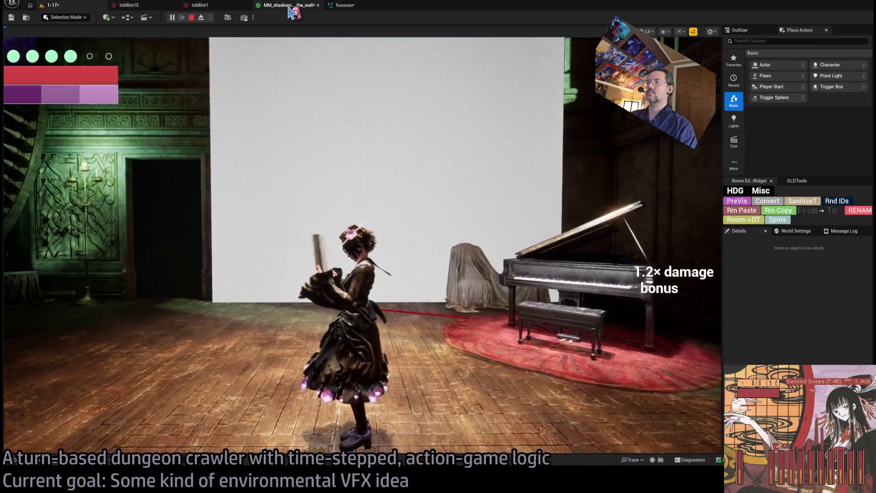
click(290, 6)
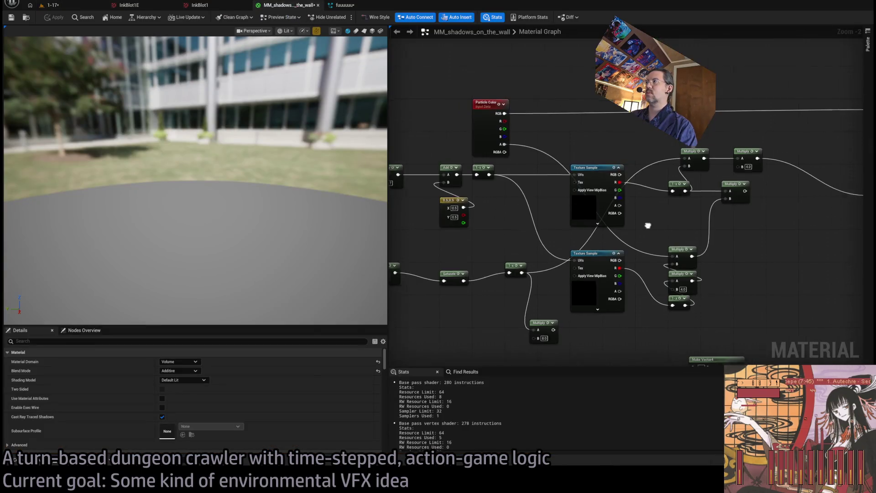
Step: Wire three values into Make Vector4, feed it into Extinction, apply, and replay the level
mouse_move(648, 226)
mouse_down()
mouse_move(581, 205)
mouse_move(675, 190)
mouse_up()
mouse_move(705, 215)
mouse_down()
mouse_move(664, 325)
mouse_move(687, 256)
mouse_move(740, 220)
mouse_up()
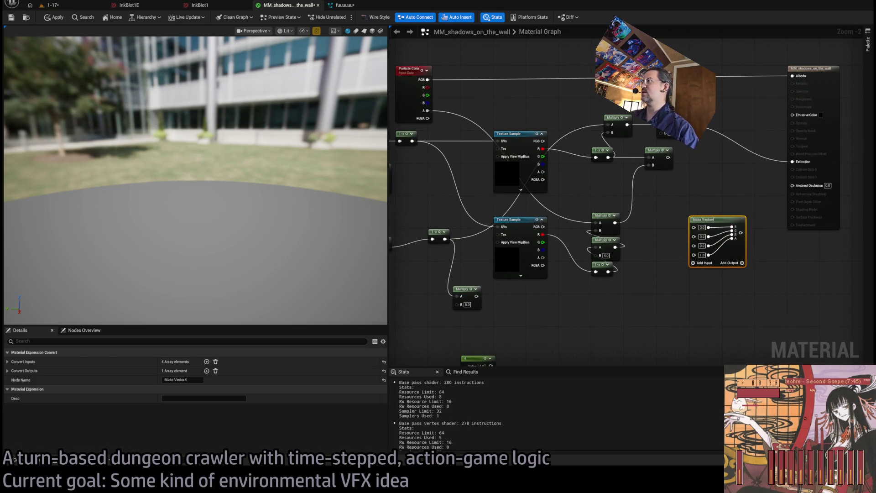
mouse_move(685, 133)
mouse_down()
mouse_move(694, 242)
mouse_move(801, 164)
mouse_move(763, 168)
mouse_up()
click(788, 296)
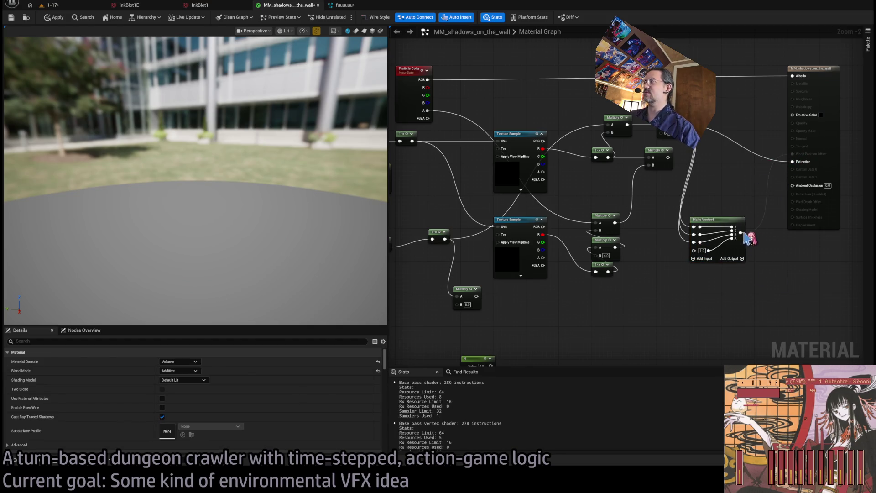
drag(744, 233, 802, 156)
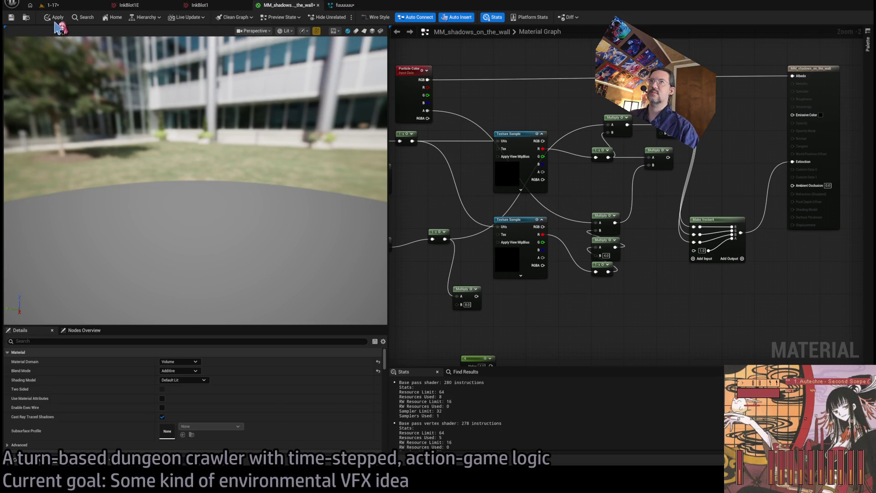
click(53, 5)
click(27, 279)
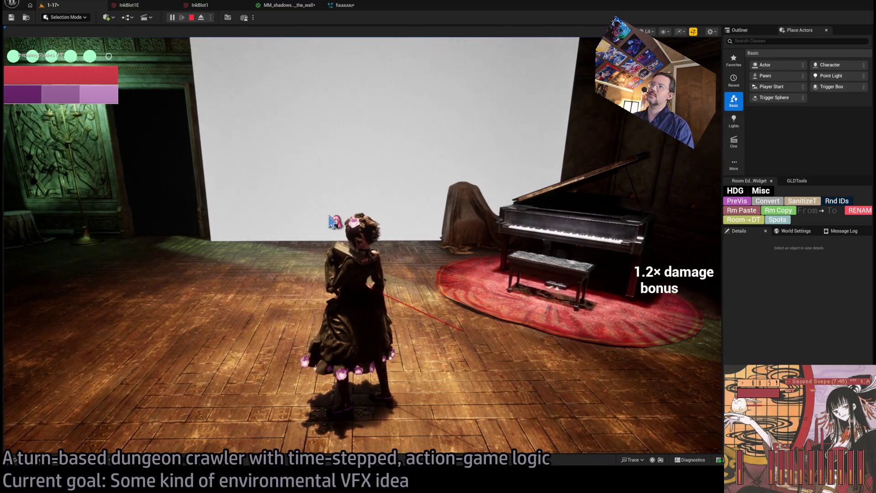
Step: Release the mouse from the game and nudge the upper Multiply node left beside the 1-x node
click(333, 221)
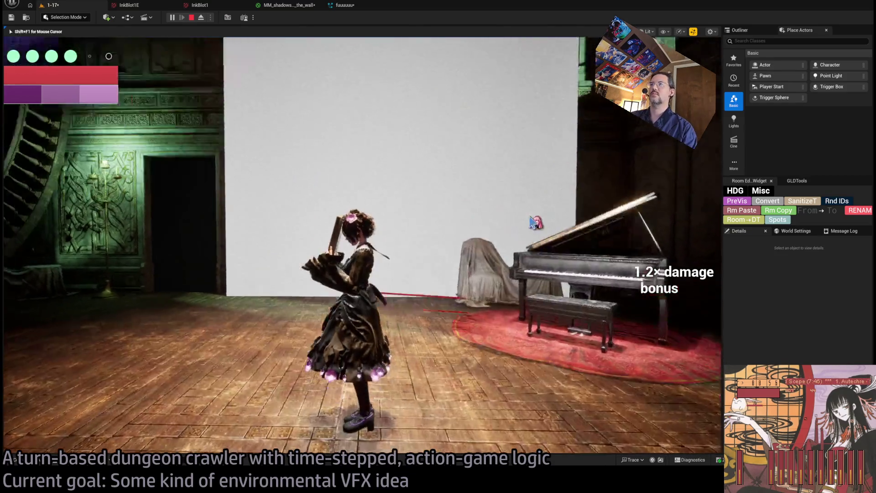
key(shift+F1)
click(290, 6)
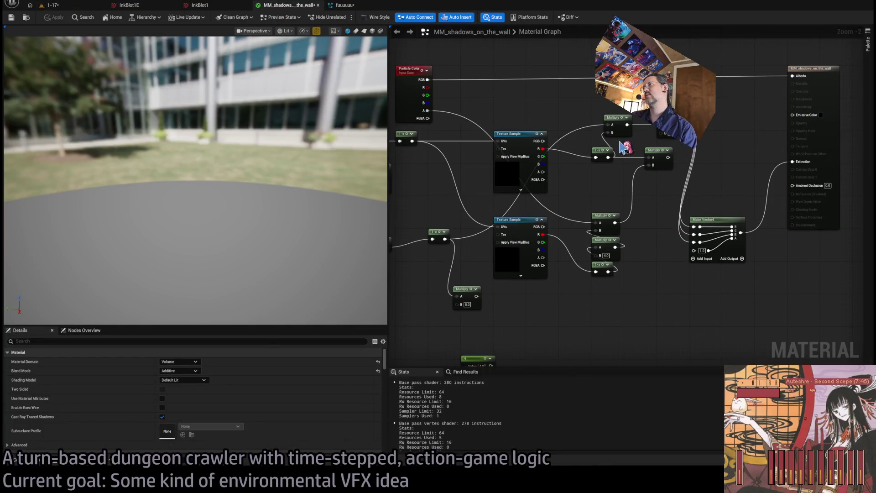
drag(603, 184, 612, 196)
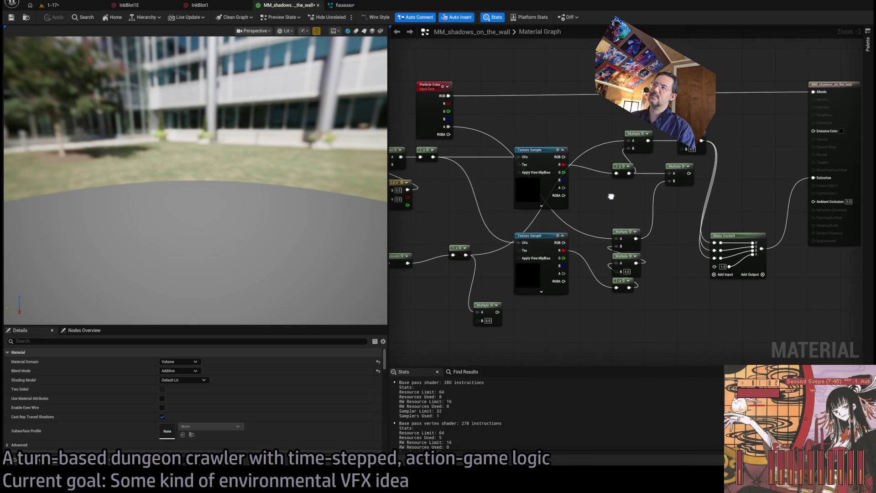
click(628, 173)
click(641, 142)
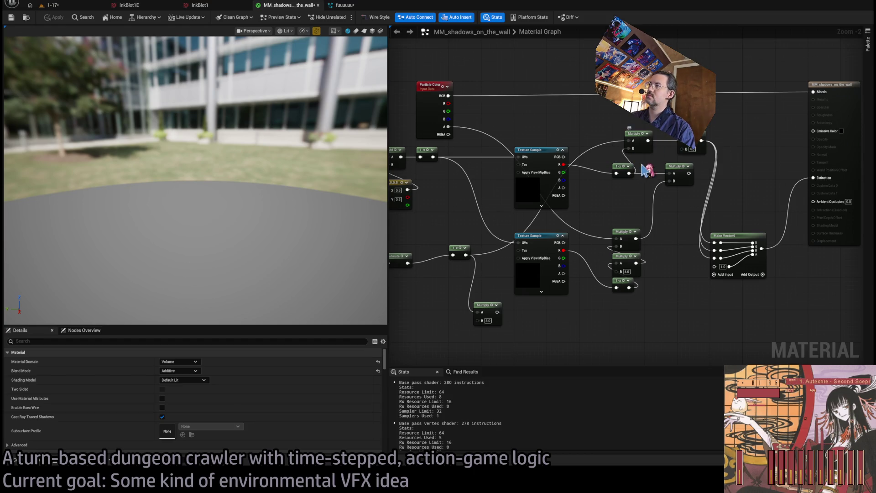
drag(635, 139, 622, 140)
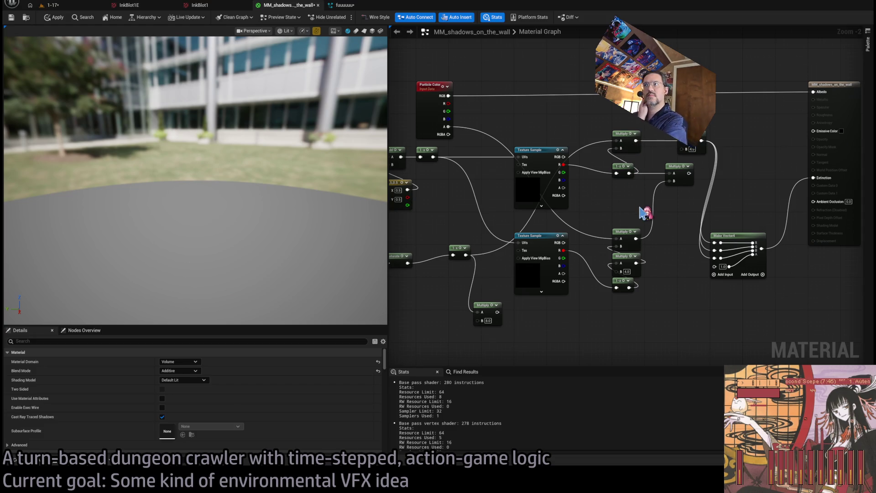
Step: Delete the right-hand Multiply, drive Make Vector4's inputs from 1-x, and open the fuuuuuu Niagara system
click(670, 183)
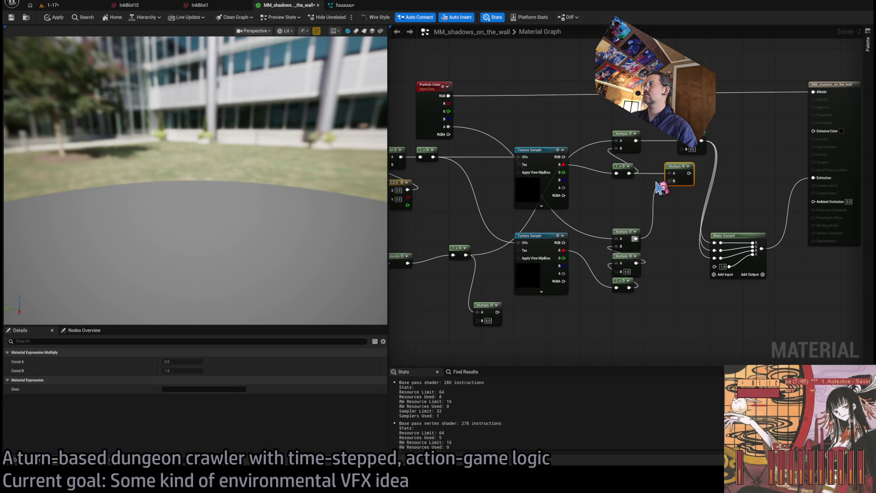
key(Delete)
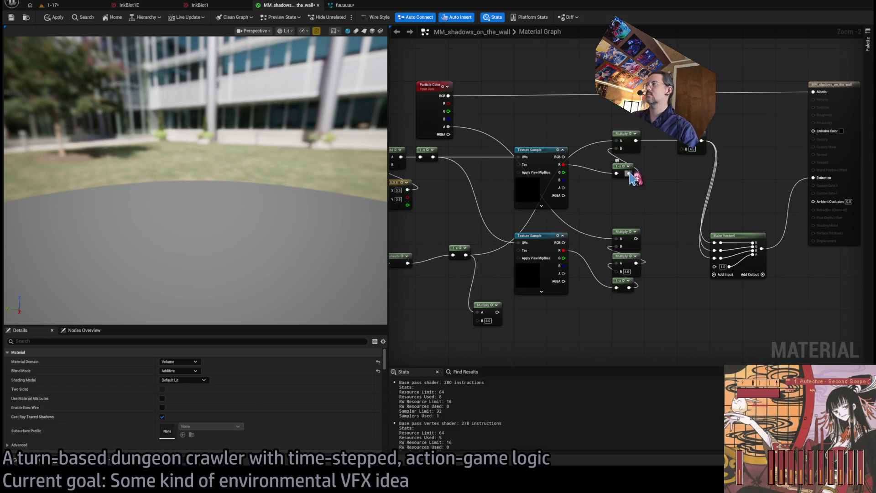
drag(632, 177, 629, 173)
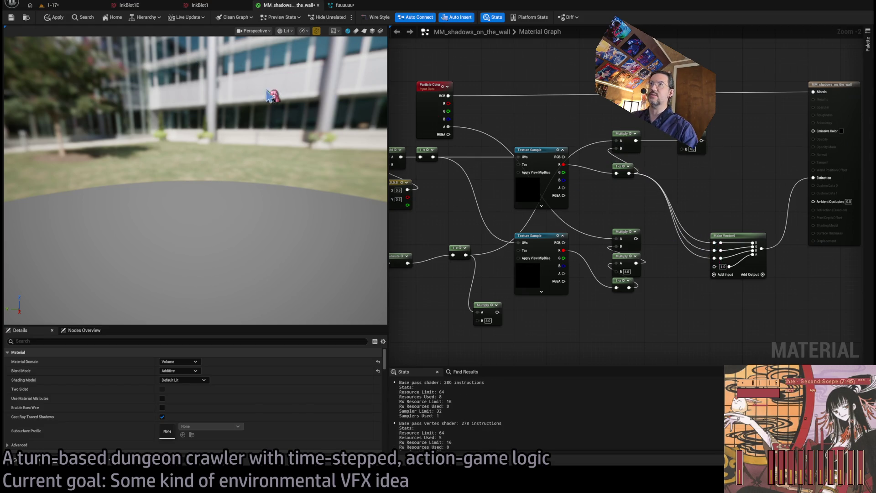
click(246, 6)
click(352, 6)
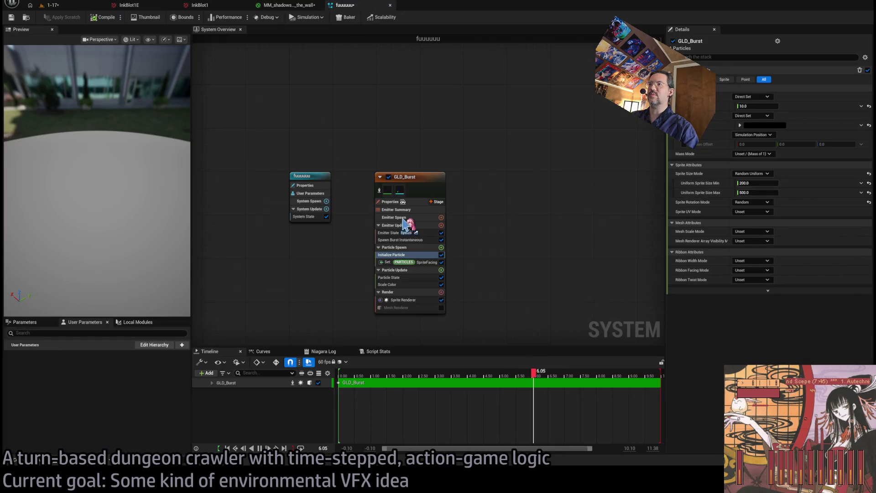
Step: Change GLD_Burst's Initialize Particle value from 10.0 to 5.0 and replay the piano room level
click(304, 216)
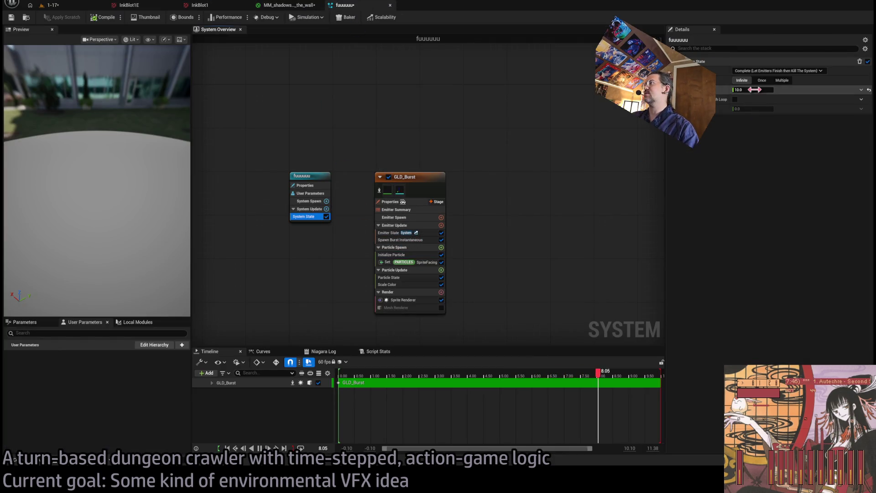
click(398, 255)
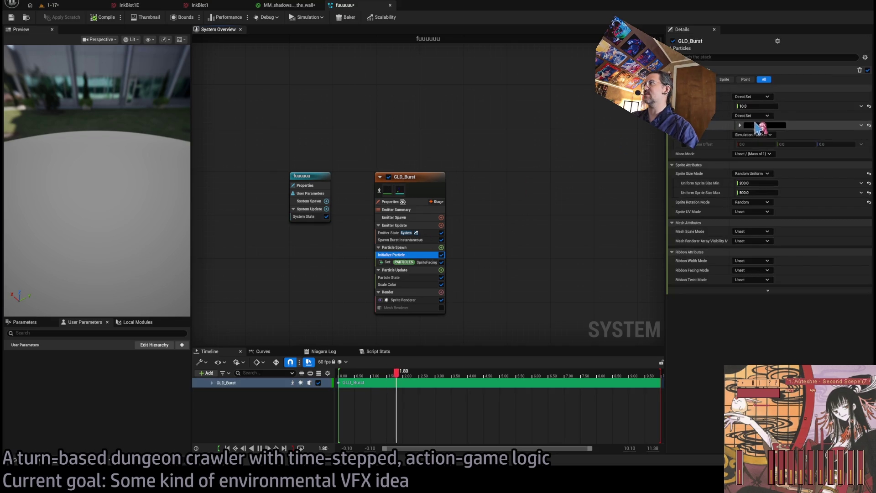
key(Return)
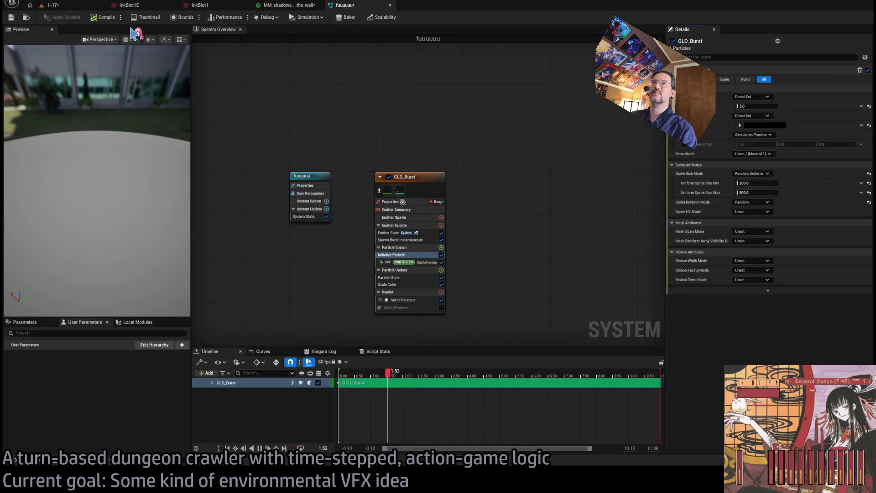
click(59, 5)
click(38, 287)
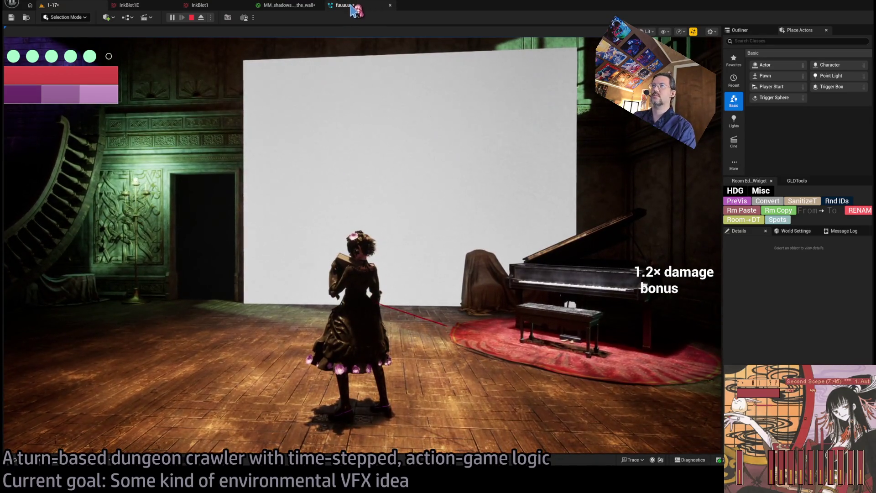
Step: Inspect the soft grey 1-shaped shadow on the piano room wall, ending on MM_shadows_on_the_wall's graph
click(299, 7)
click(53, 6)
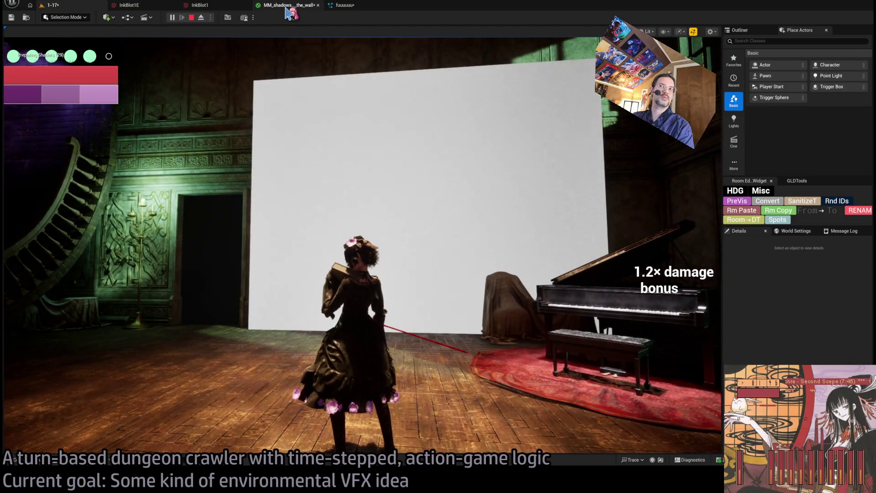
click(286, 7)
mouse_move(543, 198)
mouse_down()
mouse_move(552, 180)
mouse_move(562, 201)
mouse_move(499, 148)
mouse_up()
click(75, 8)
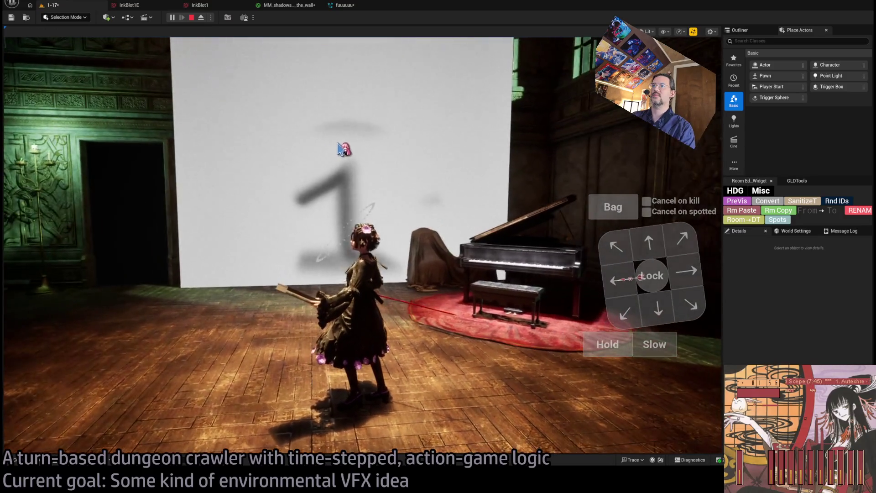
click(402, 165)
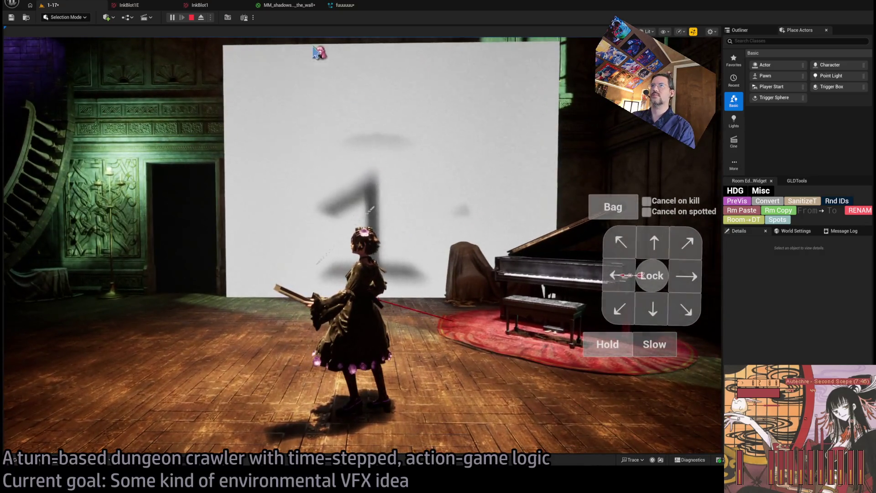
click(284, 8)
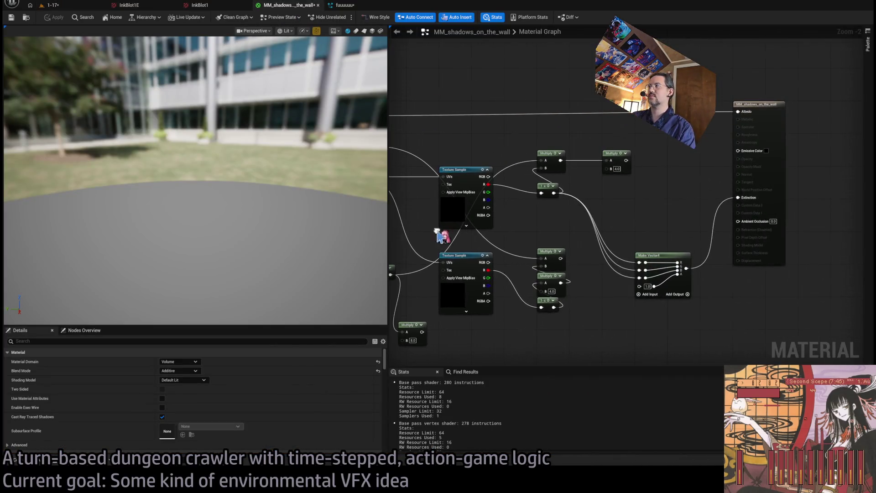